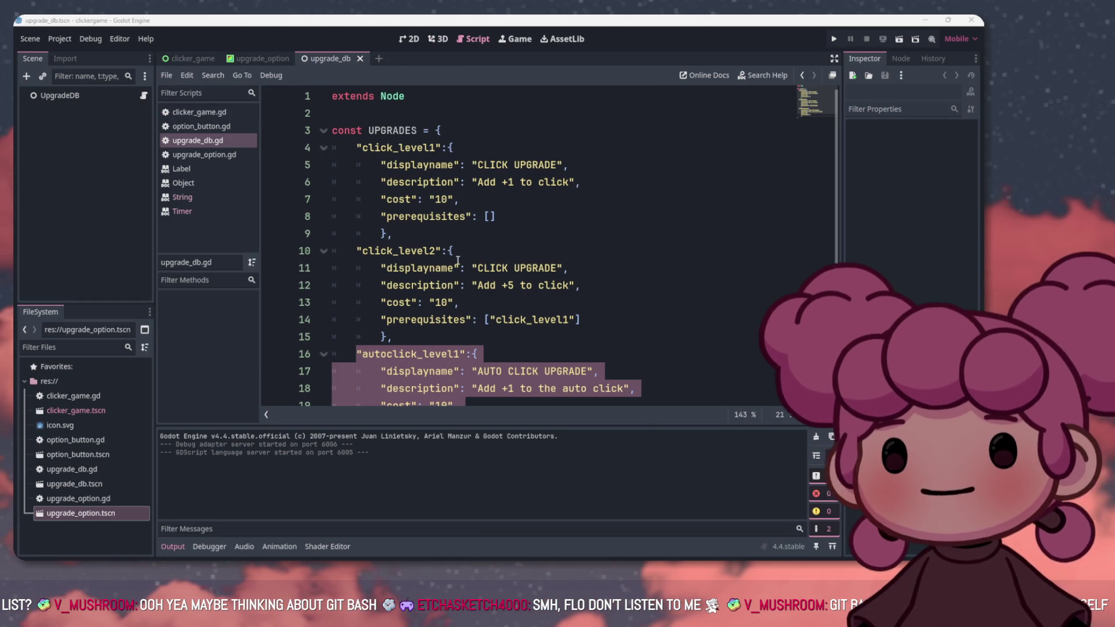
Review the CLICK UPGRADE entry's display name, description and prerequisites, then return to clicker_game.gd
click(458, 262)
scroll(458, 279, down, 2)
scroll(459, 295, up, 2)
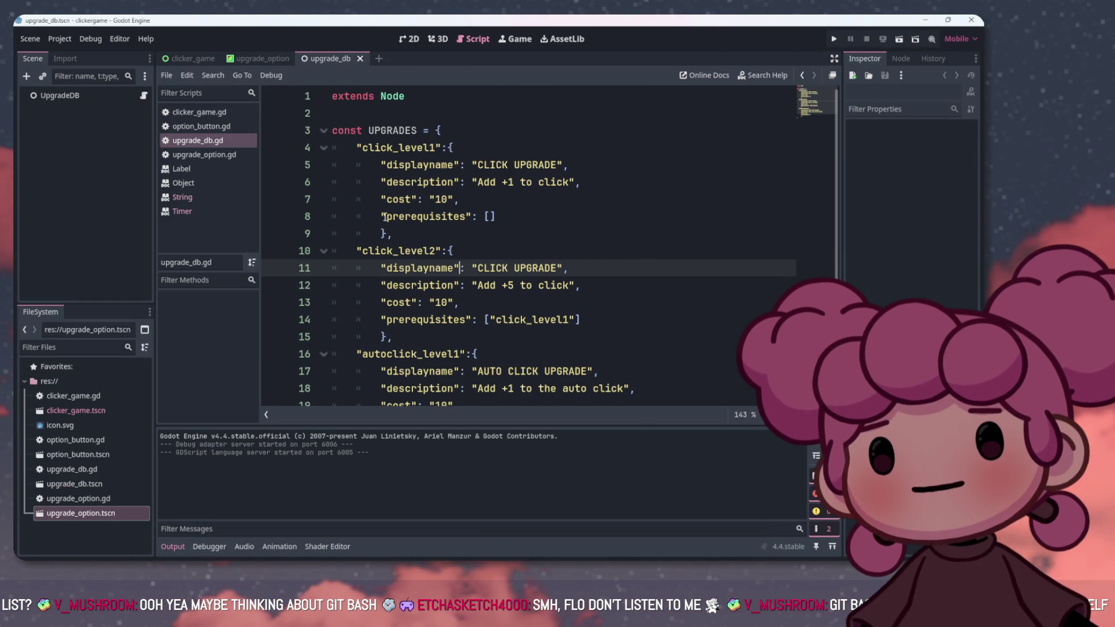
drag(393, 165, 556, 165)
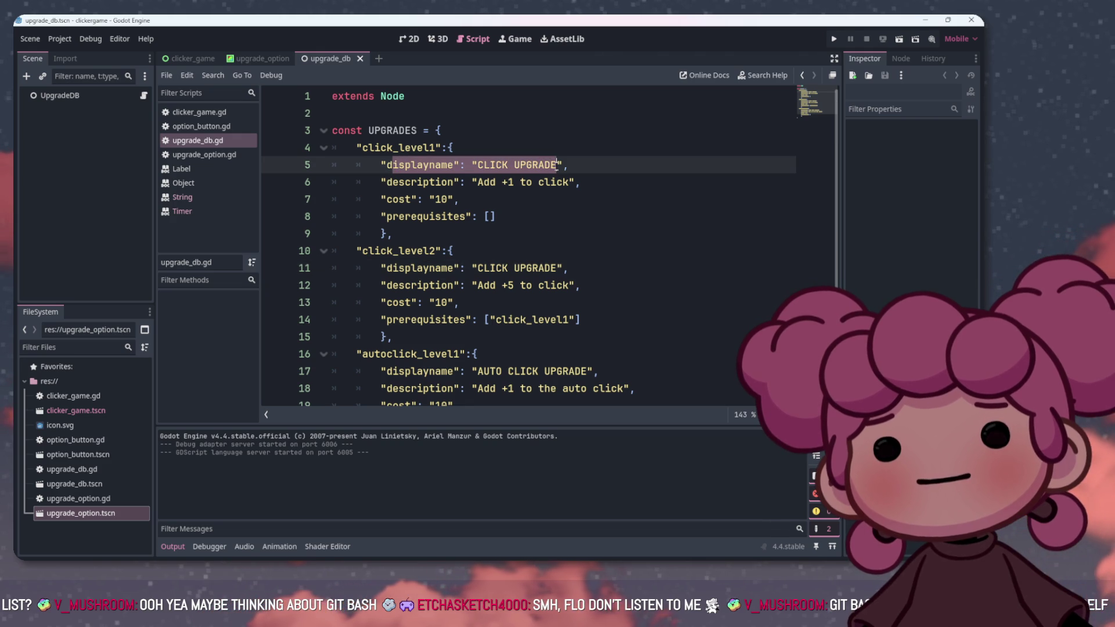
click(558, 165)
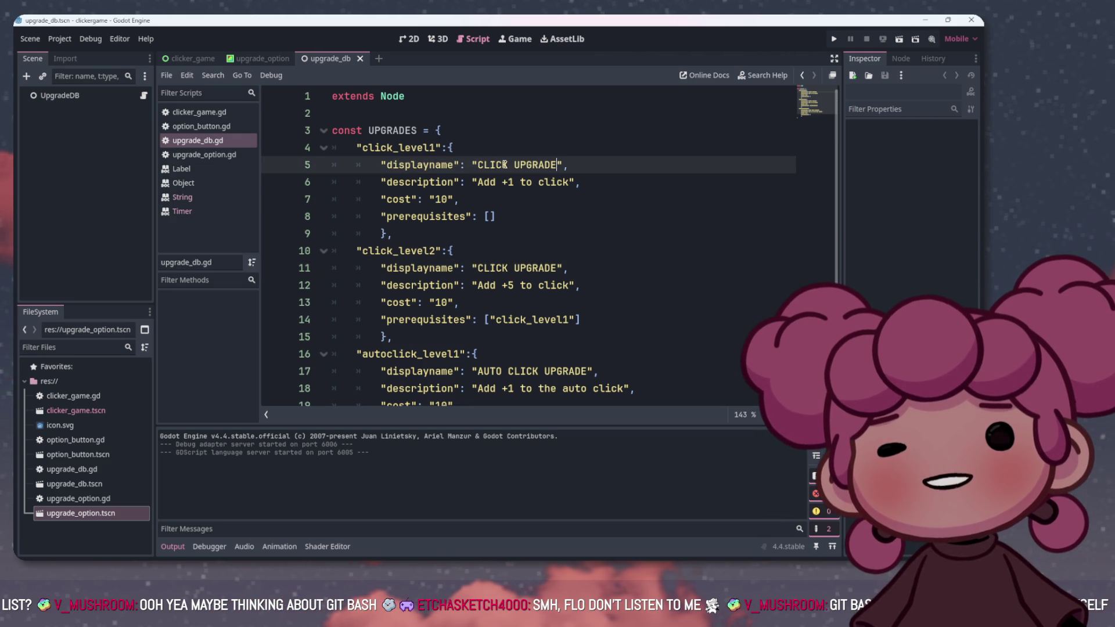
drag(477, 164, 555, 165)
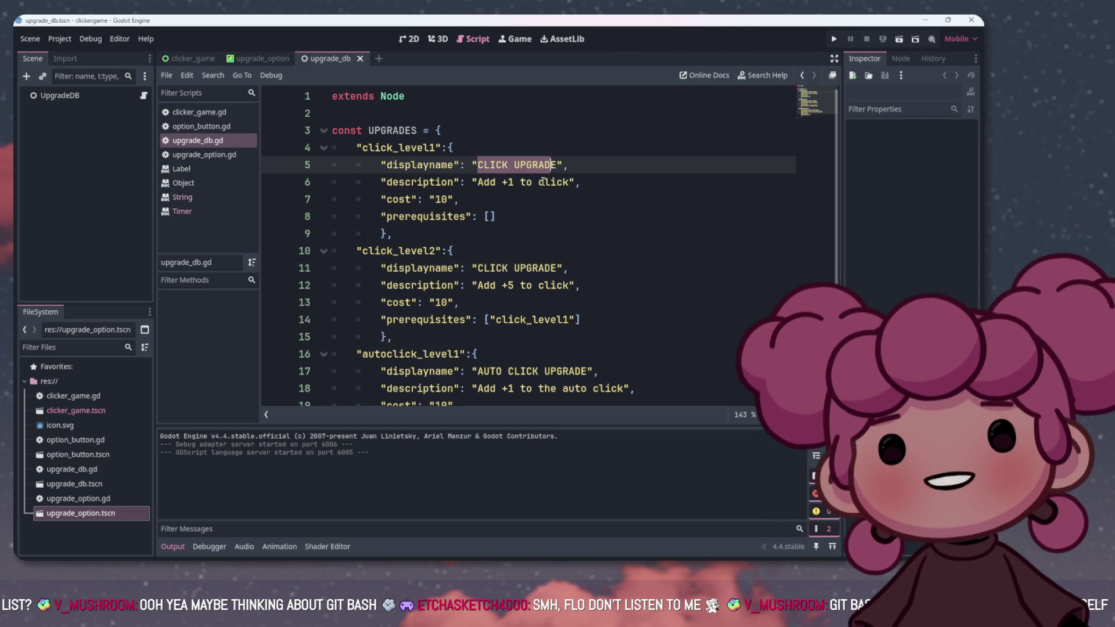
click(546, 177)
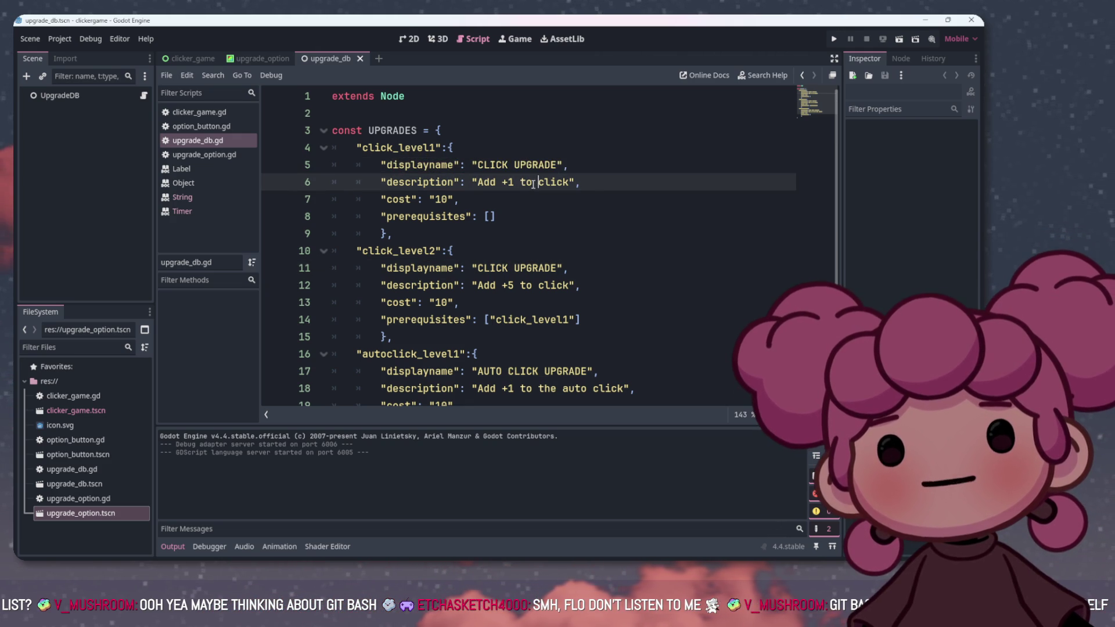
click(436, 223)
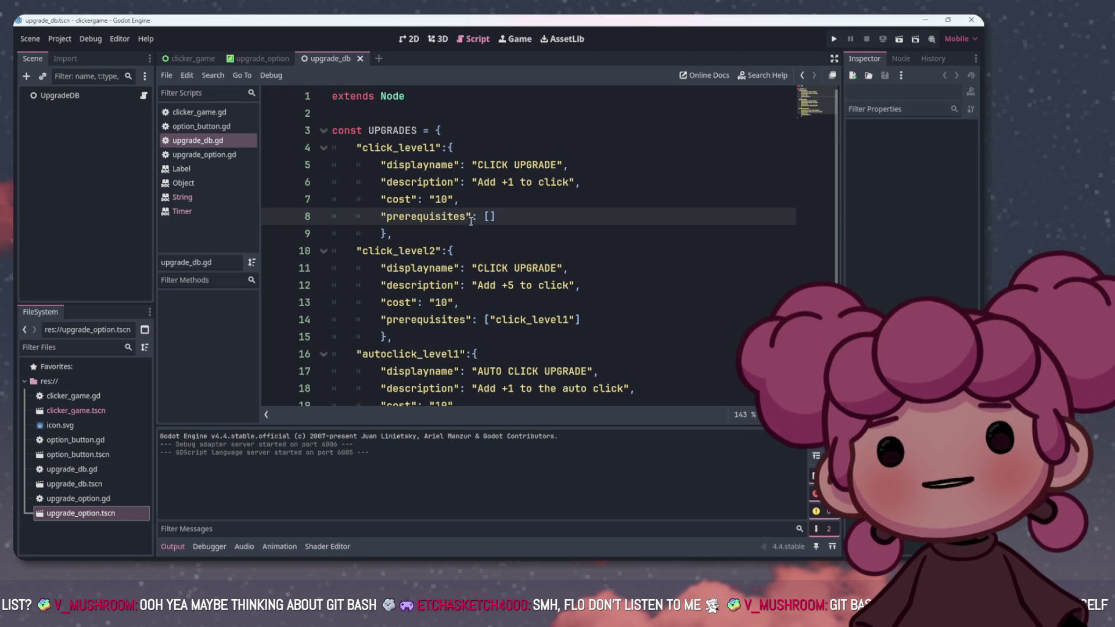
click(188, 58)
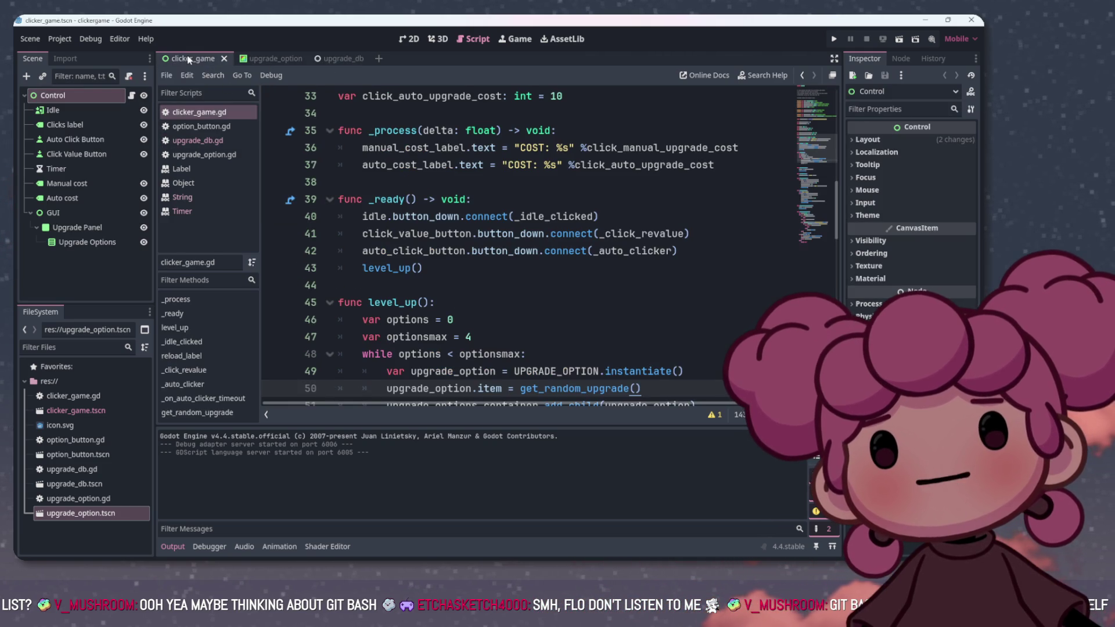
Flip between upgrade_db.gd and clicker_game.gd, scroll the script, then show the scene in 2D
click(330, 59)
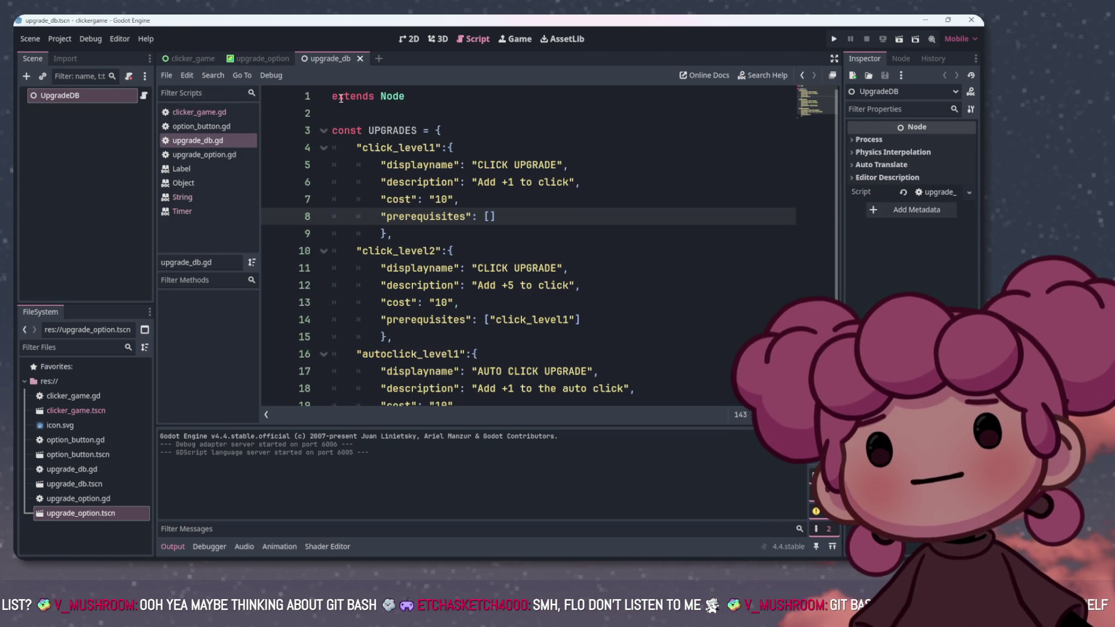
click(181, 58)
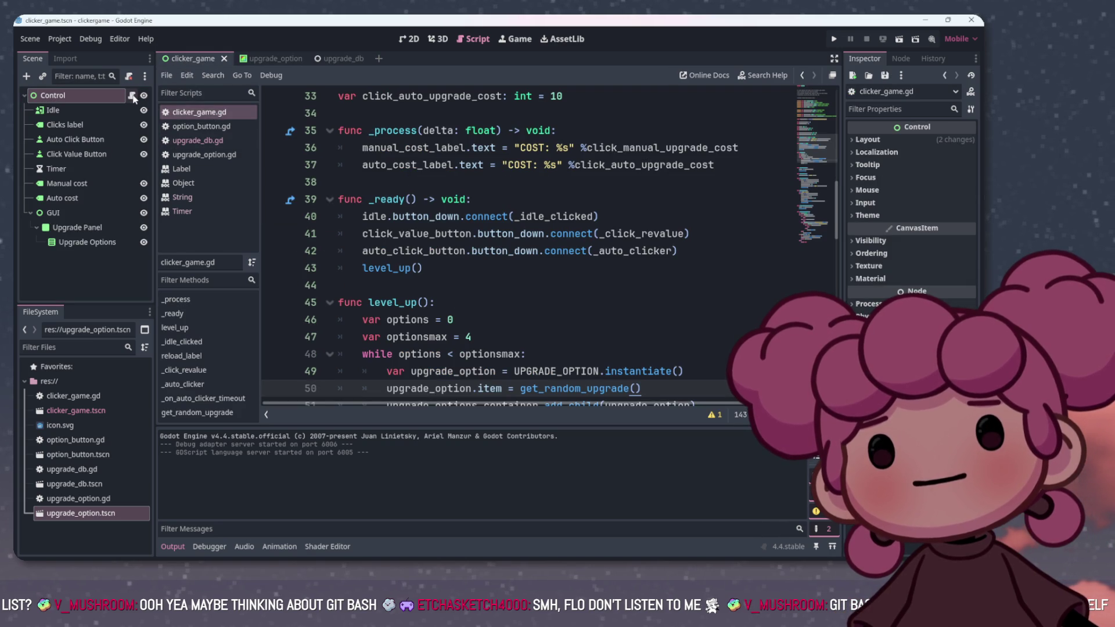
click(112, 98)
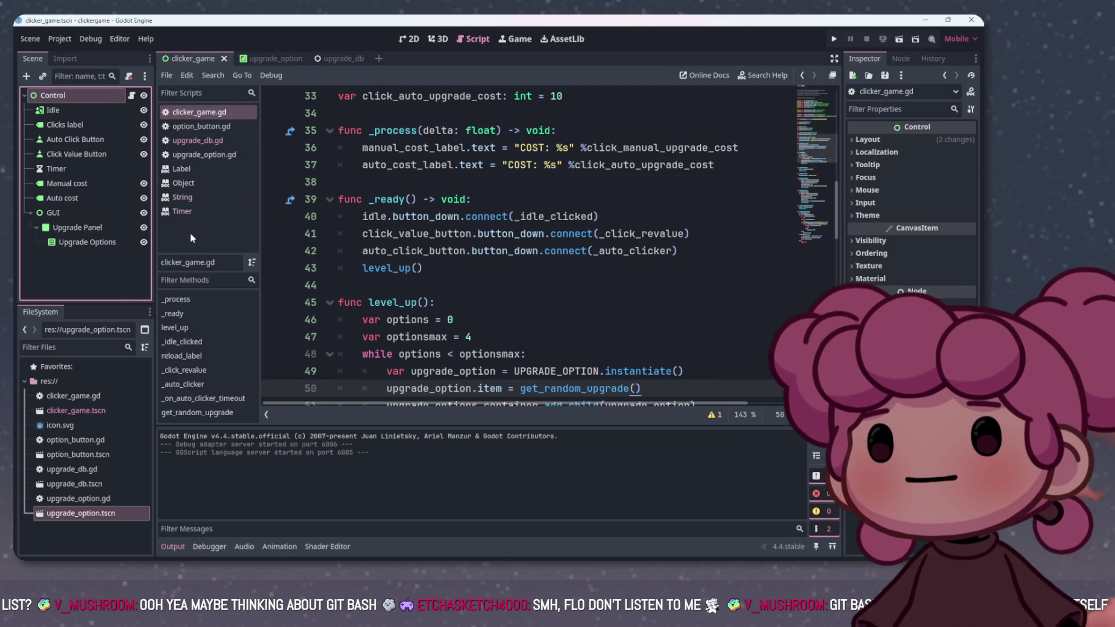
scroll(522, 244, up, 3)
scroll(530, 247, down, 9)
scroll(530, 250, up, 20)
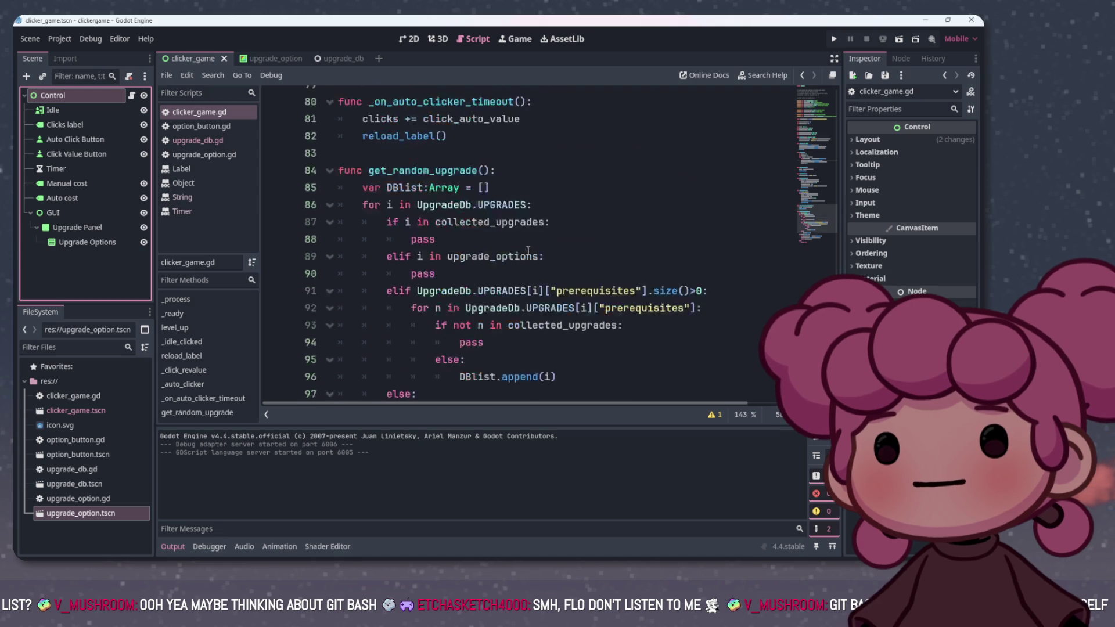
scroll(533, 248, up, 5)
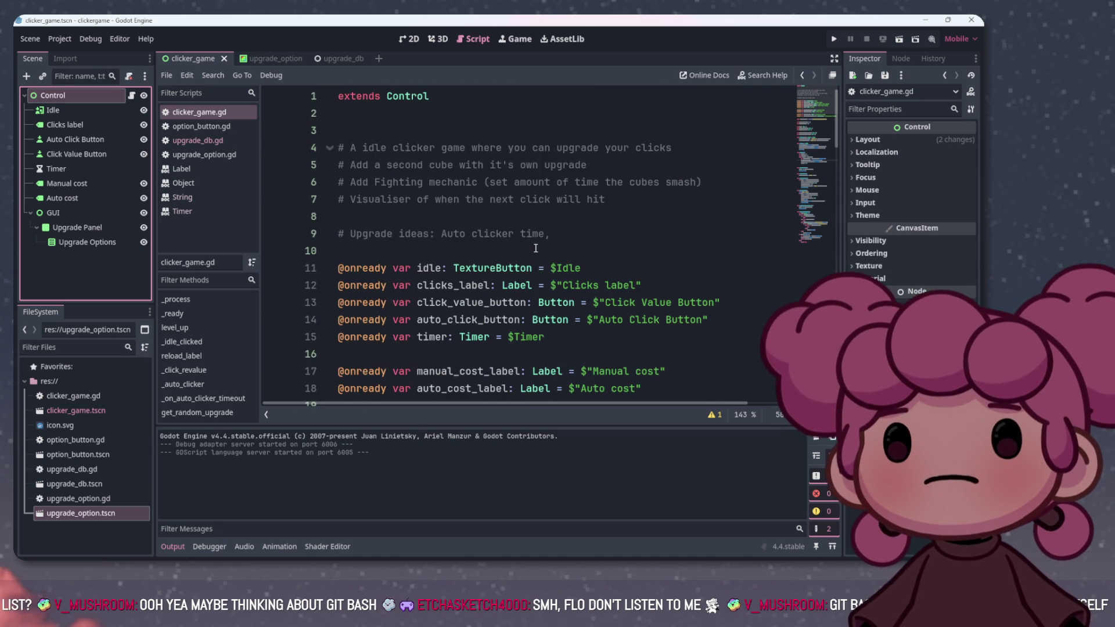
scroll(502, 228, down, 3)
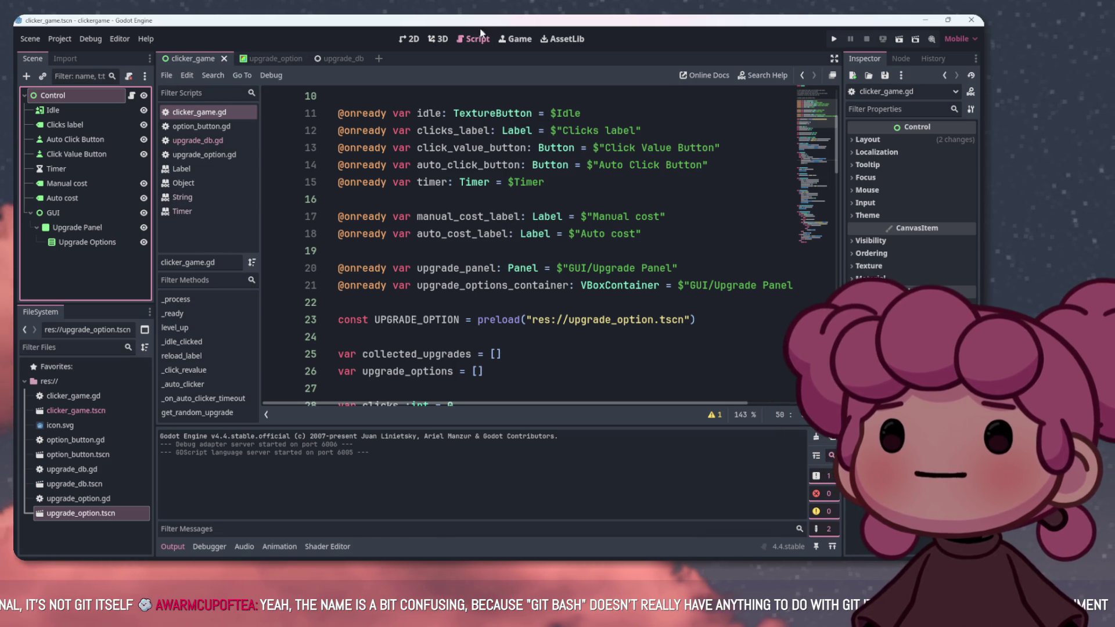
click(410, 42)
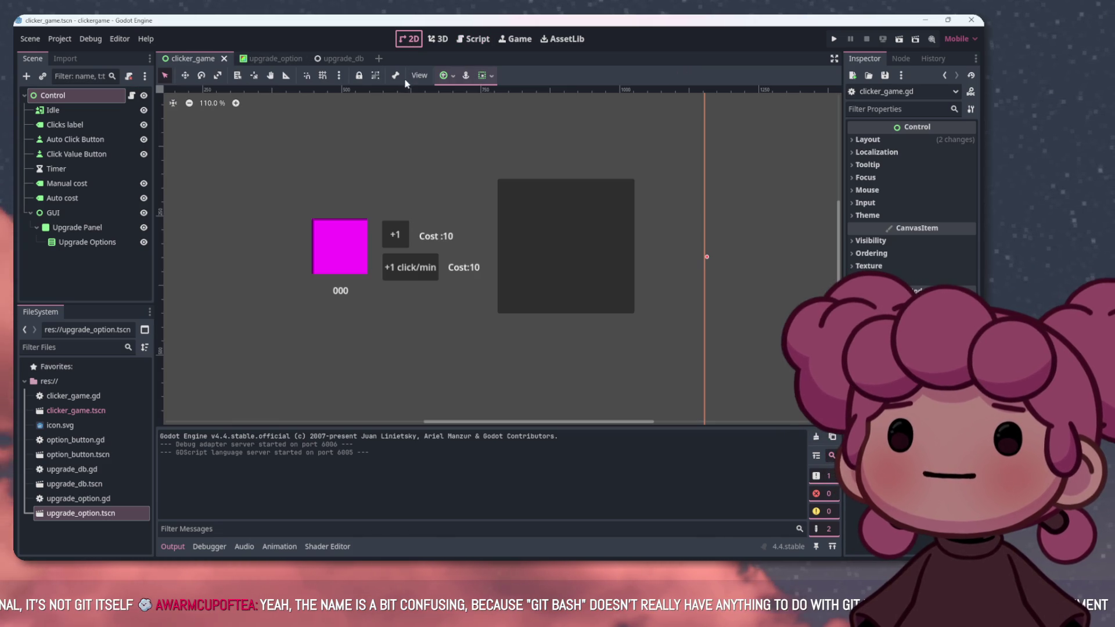
Select the Idle TextureButton node to see its texture and 100×100 size in the Inspector
click(67, 112)
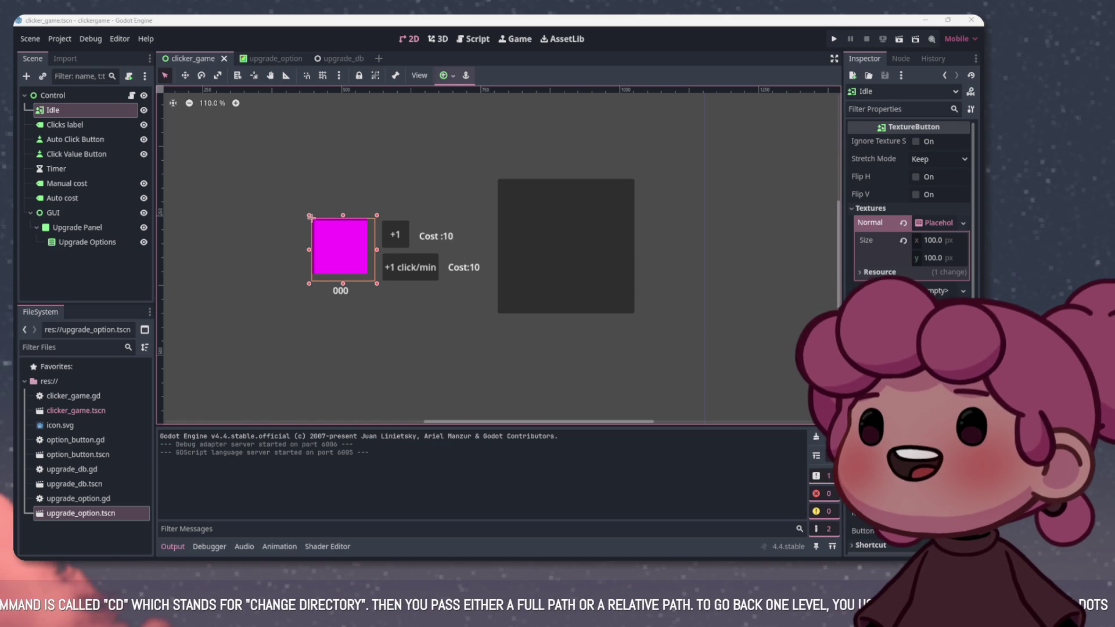
Zoom the 2D view, select the Clicks label, and open clicker_game.gd from the root Control
scroll(570, 245, up, 1)
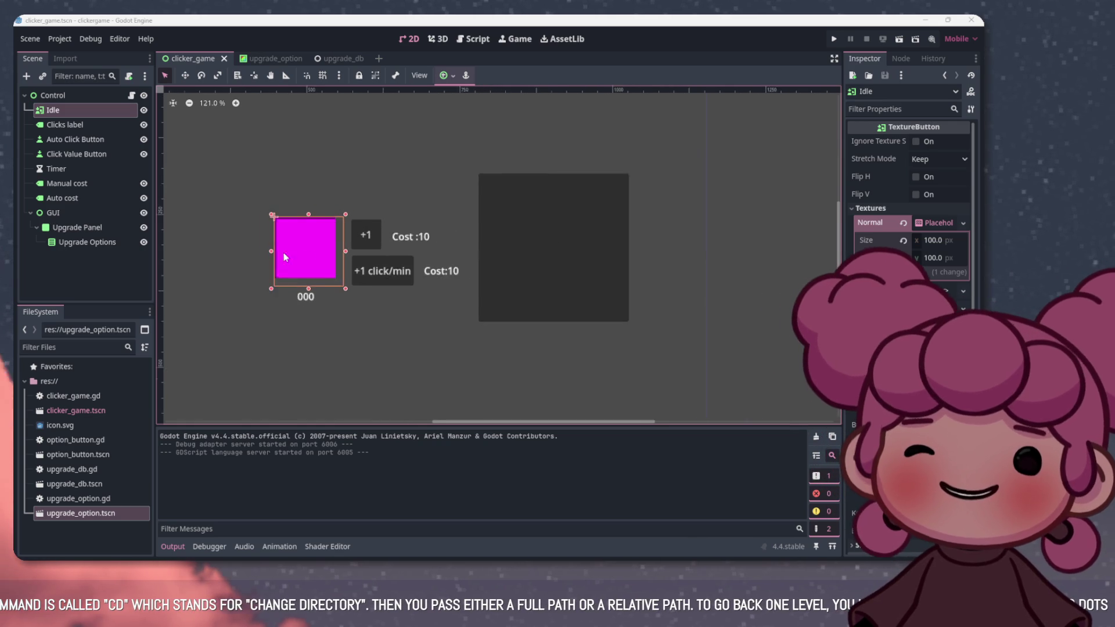
scroll(328, 308, down, 2)
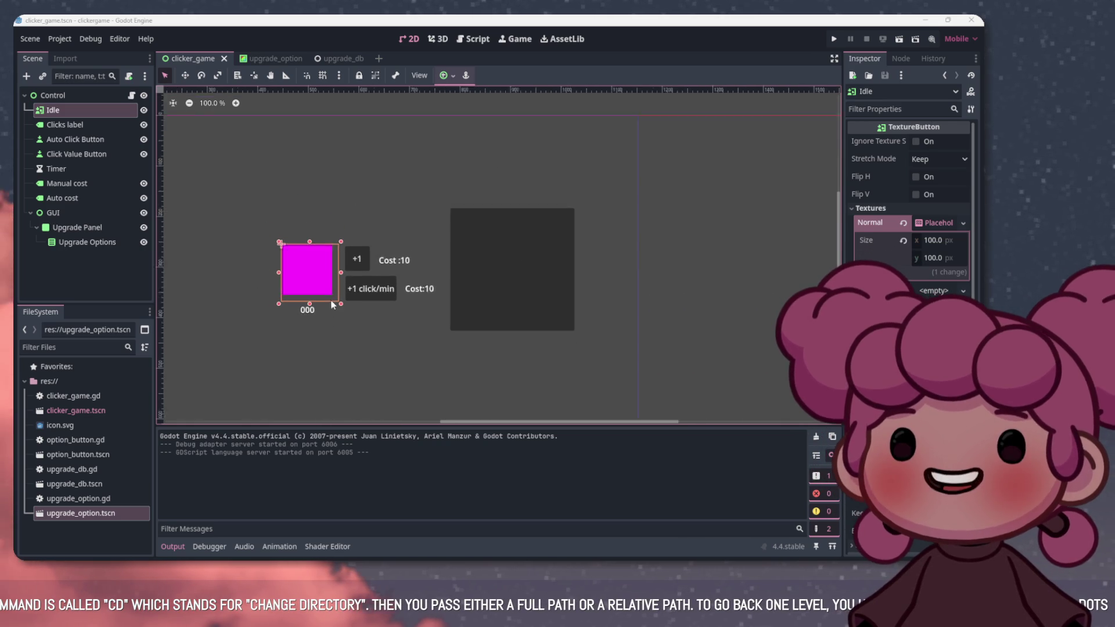
scroll(230, 288, up, 5)
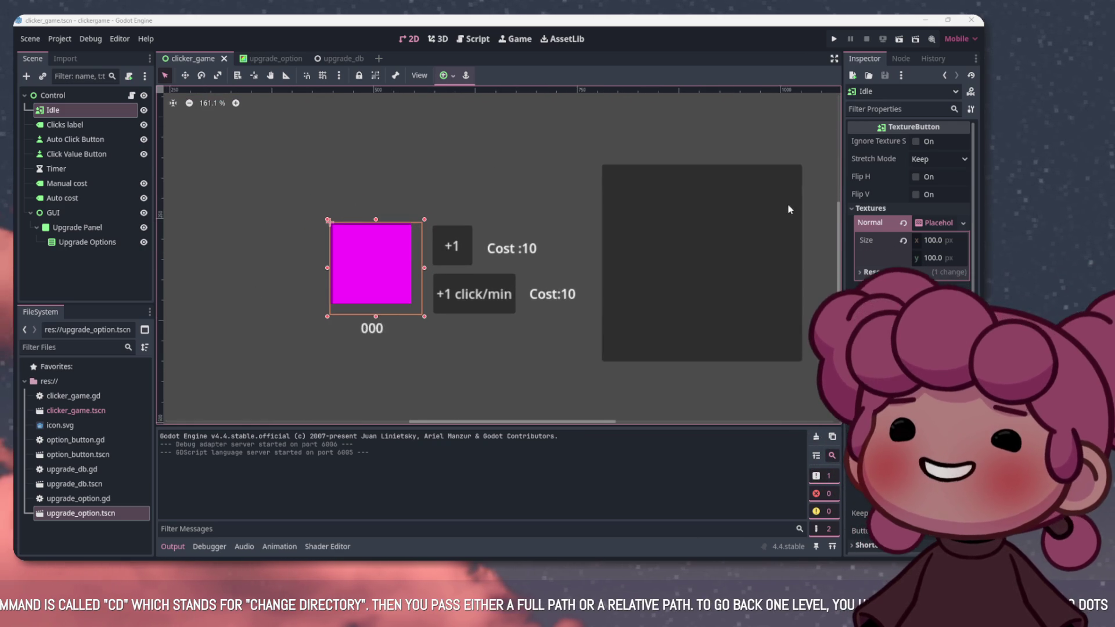
scroll(619, 242, down, 4)
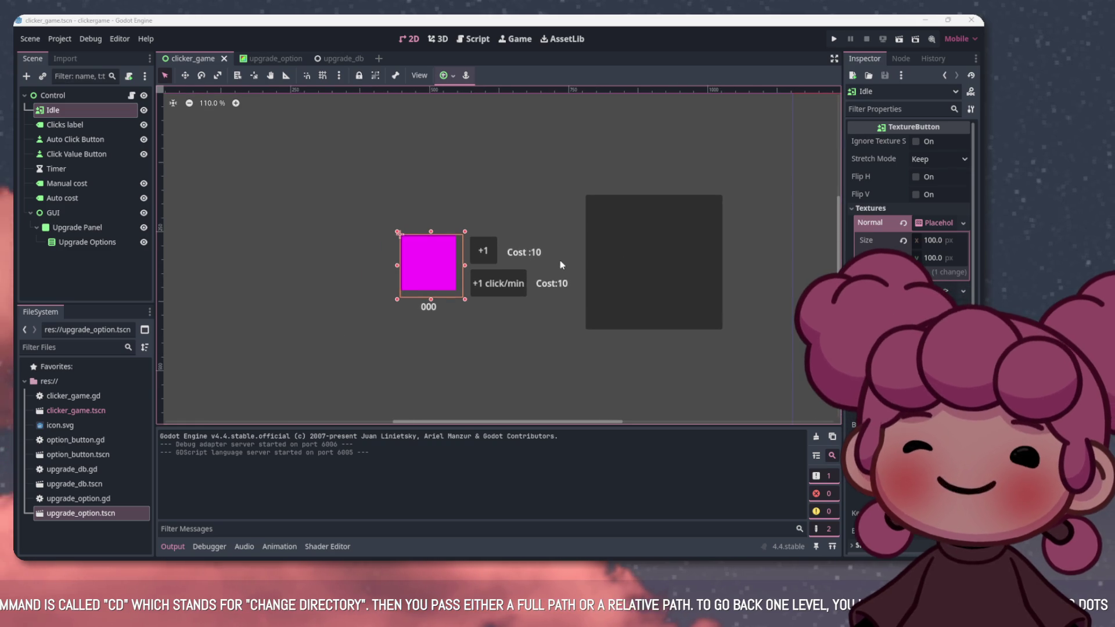
scroll(560, 260, up, 4)
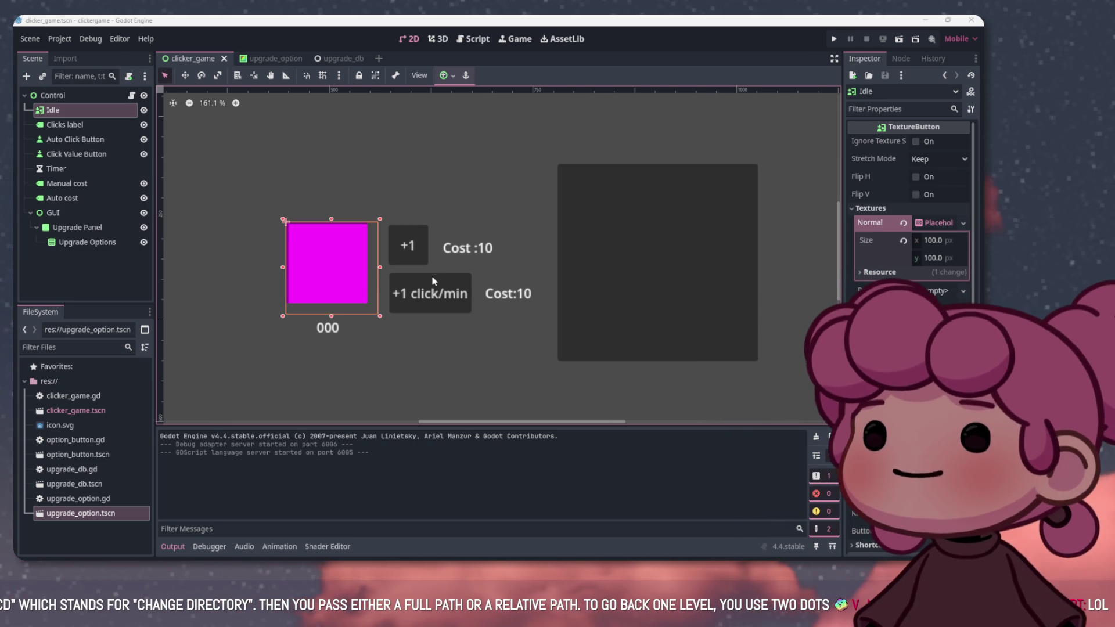
scroll(483, 267, down, 1)
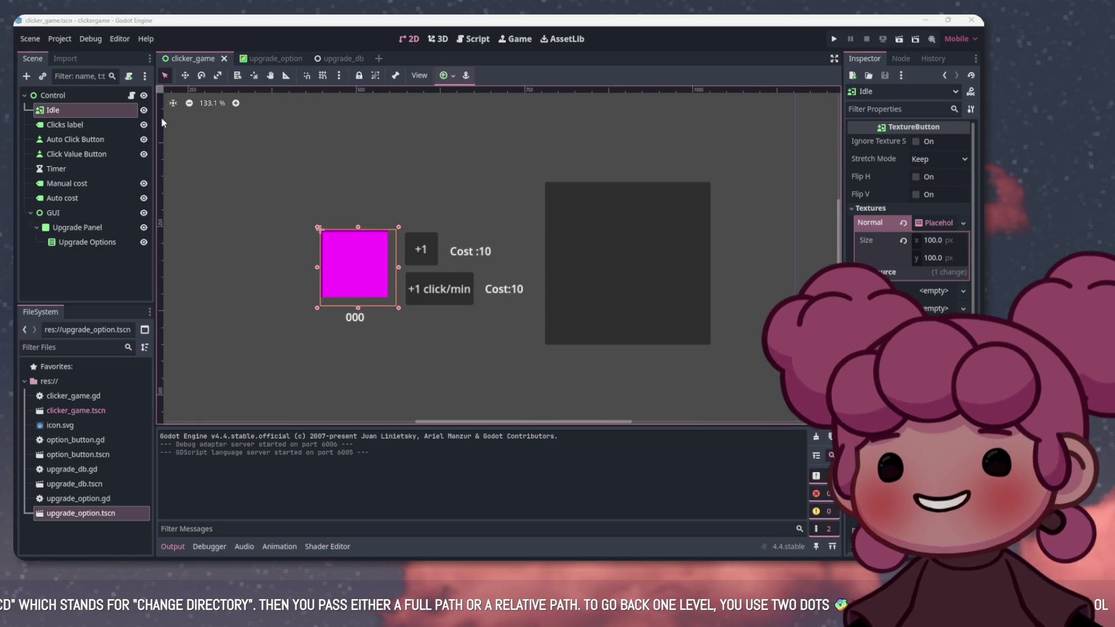
click(118, 125)
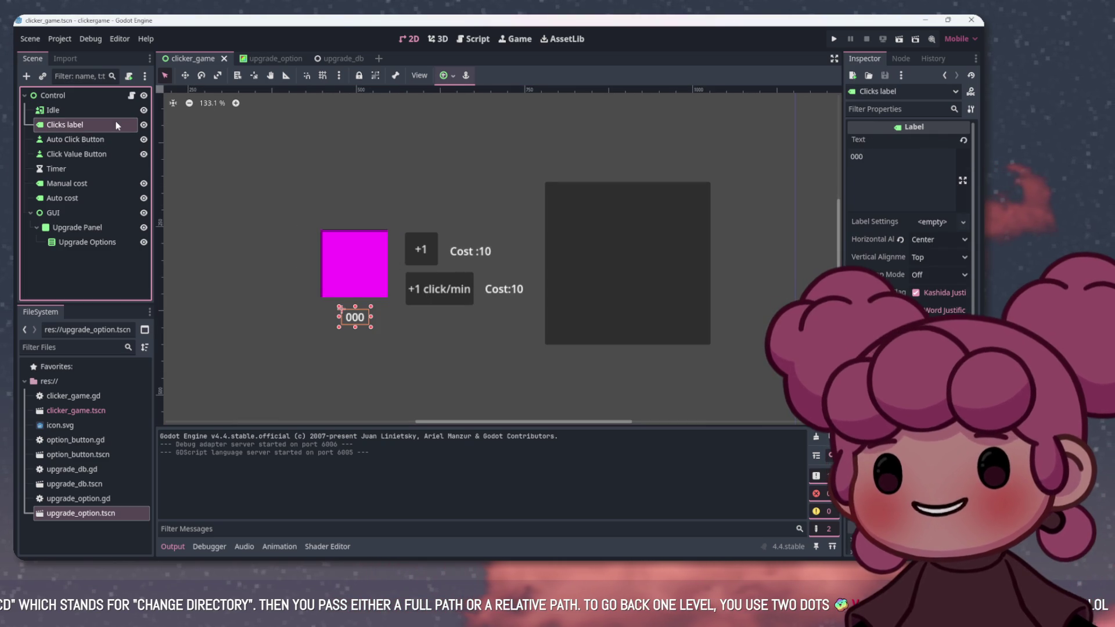
click(131, 95)
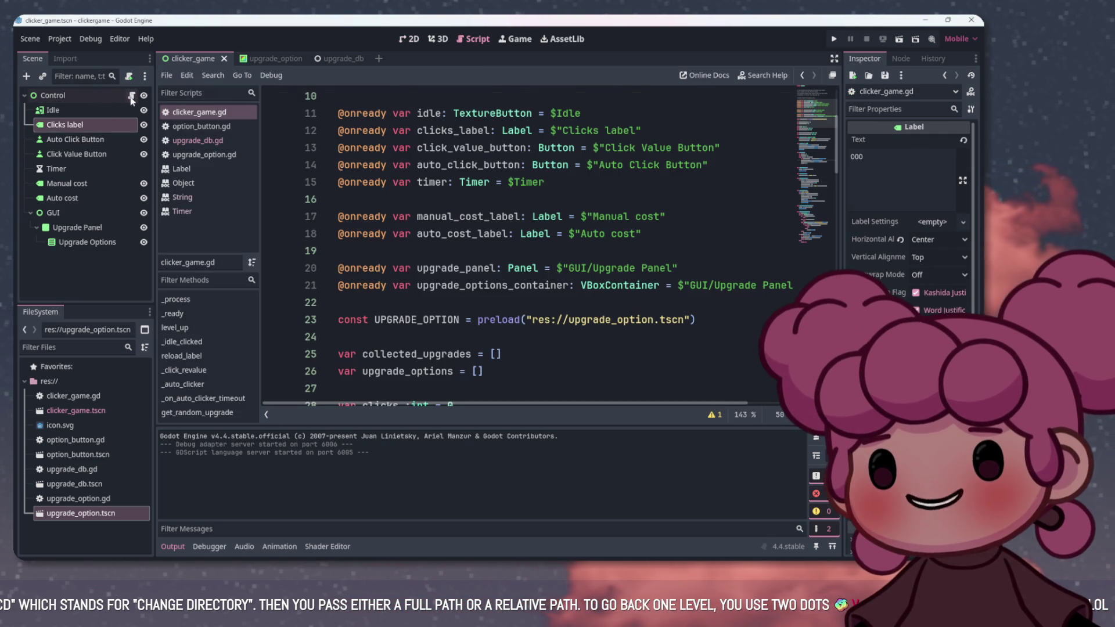
mouse_move(413, 147)
mouse_down()
mouse_move(604, 165)
mouse_move(758, 161)
mouse_move(723, 147)
mouse_up()
click(465, 148)
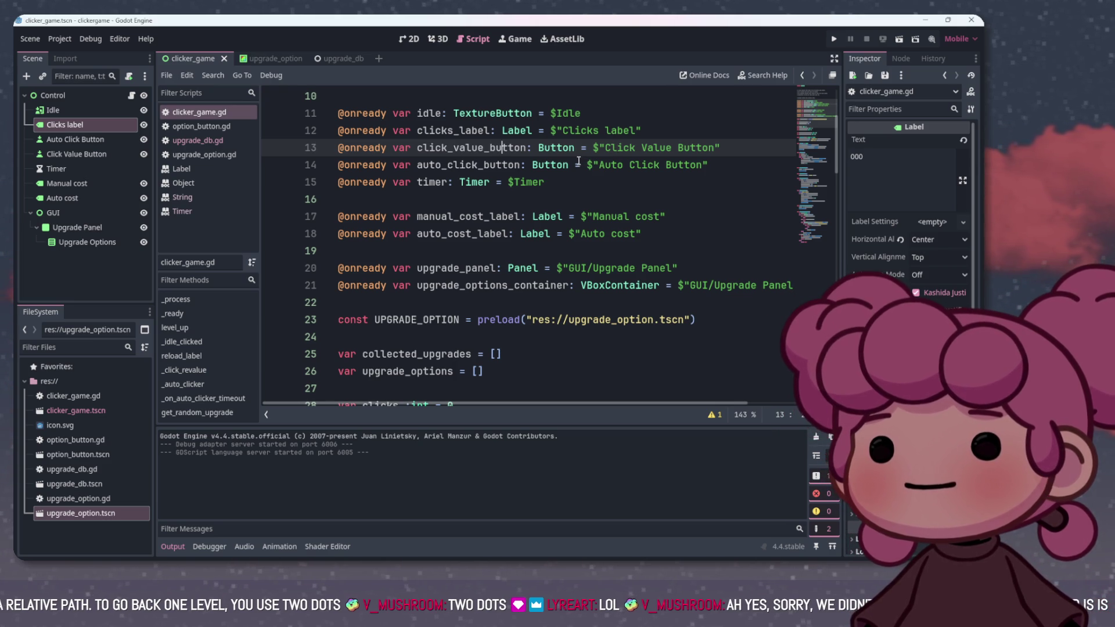
mouse_move(418, 182)
mouse_down()
mouse_move(534, 182)
mouse_move(416, 182)
mouse_up()
click(544, 182)
drag(513, 185, 543, 182)
click(550, 181)
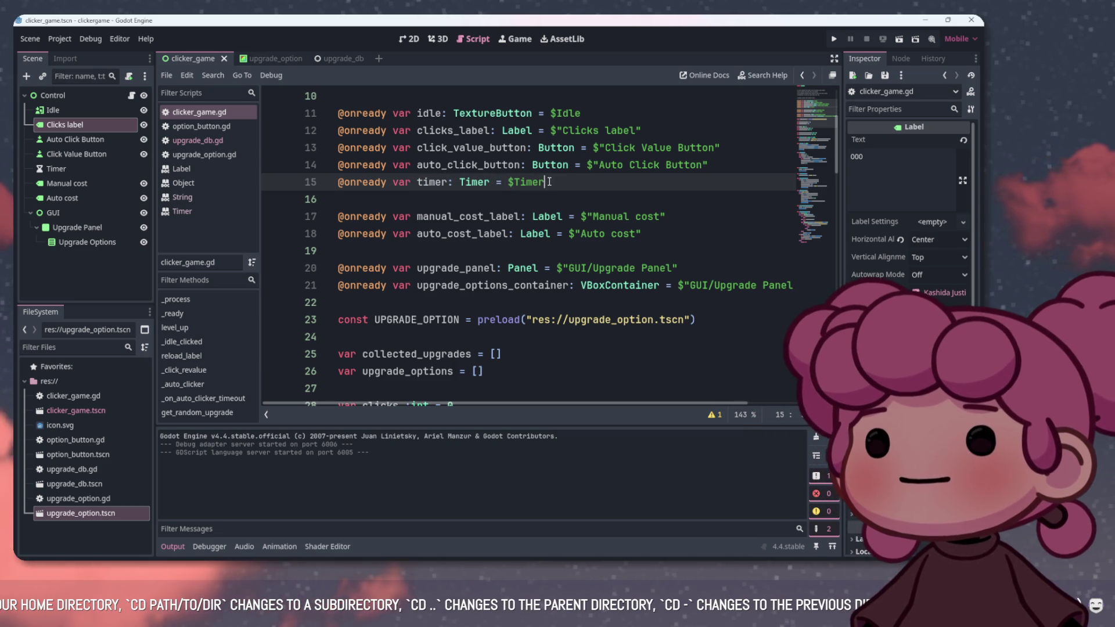
mouse_move(546, 182)
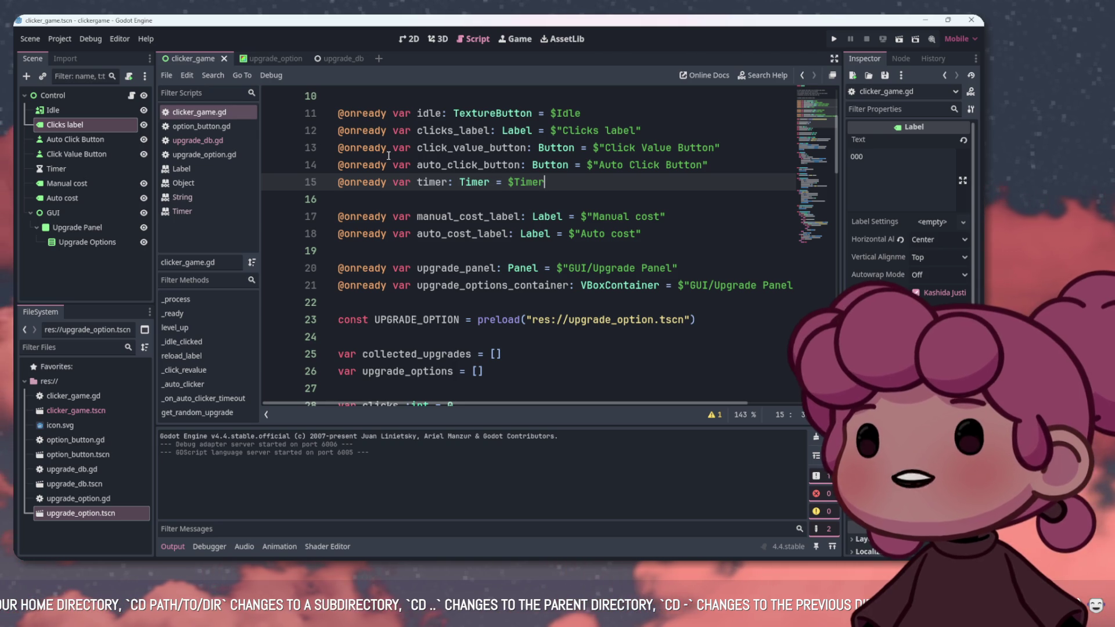
click(433, 183)
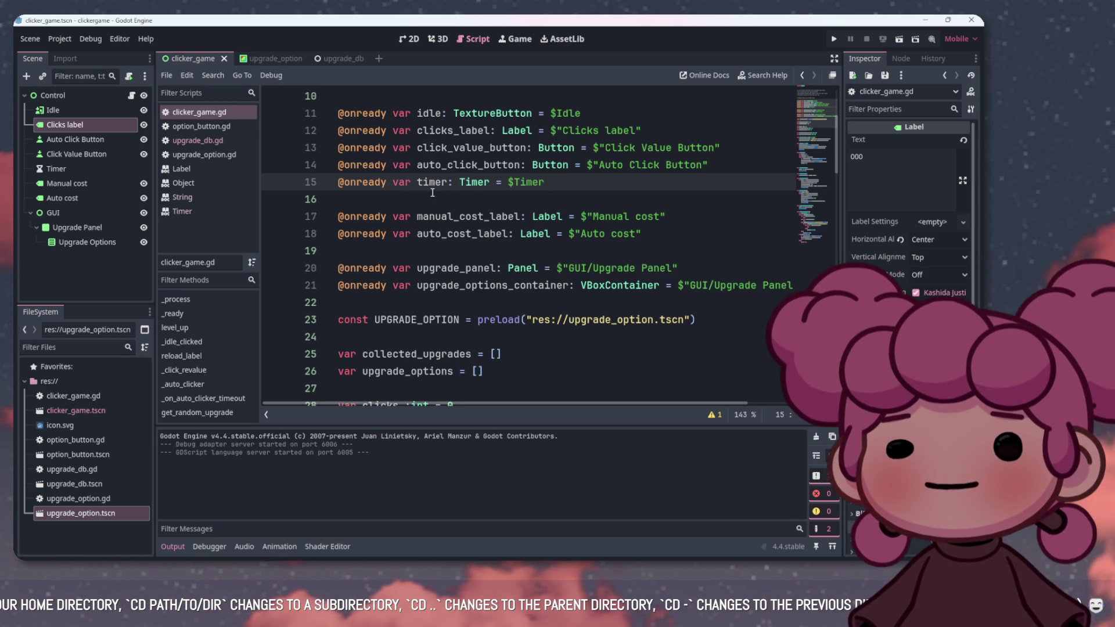
key(Down)
key(Down)
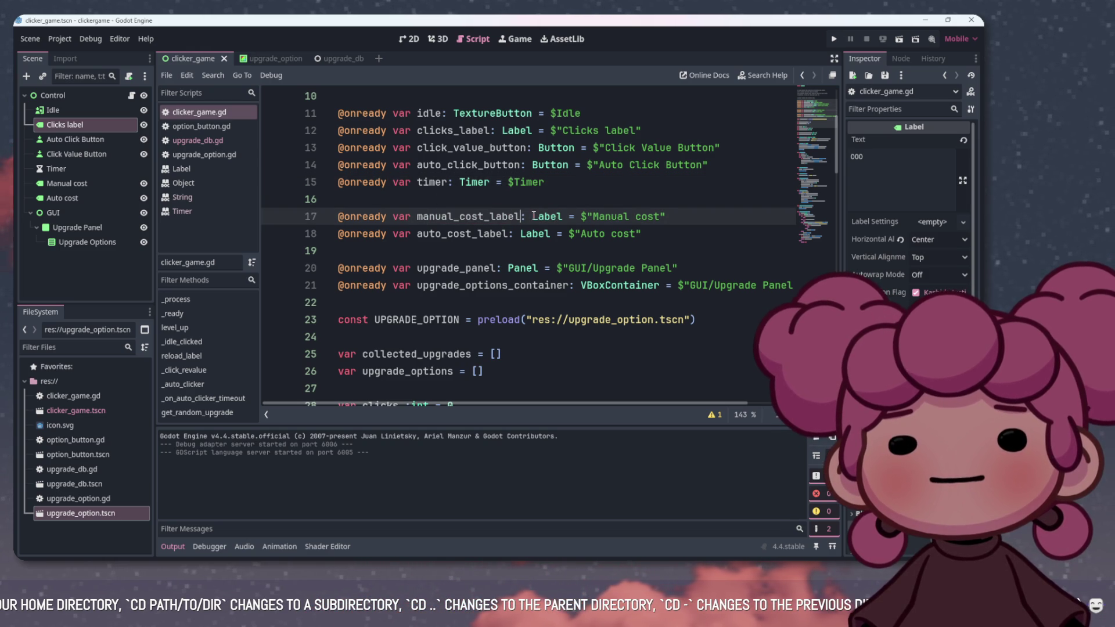
mouse_move(533, 216)
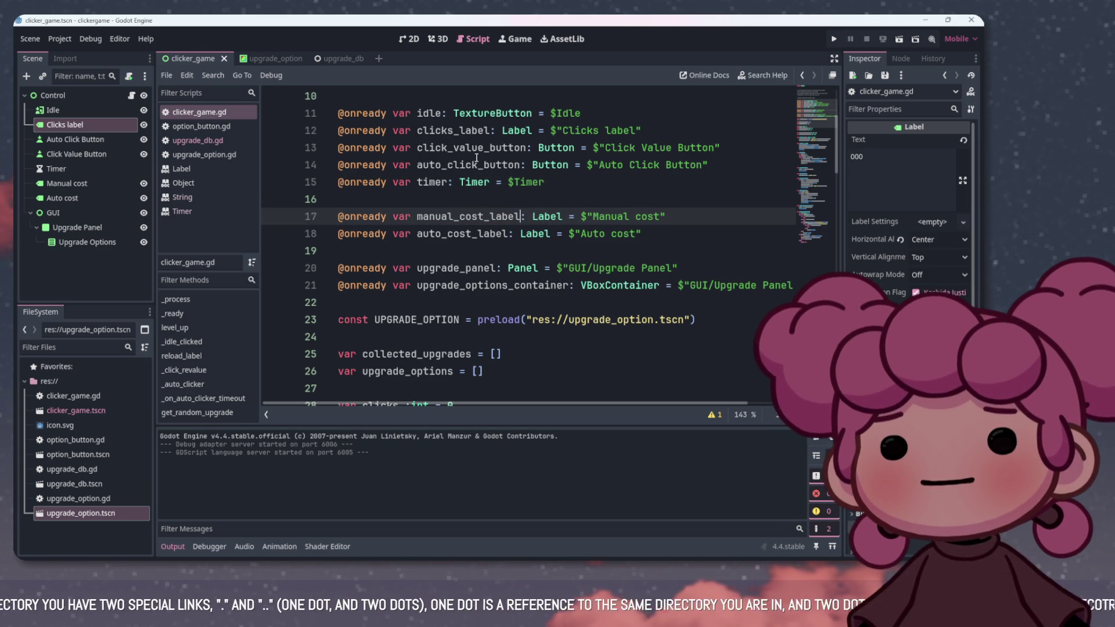
click(409, 38)
click(116, 198)
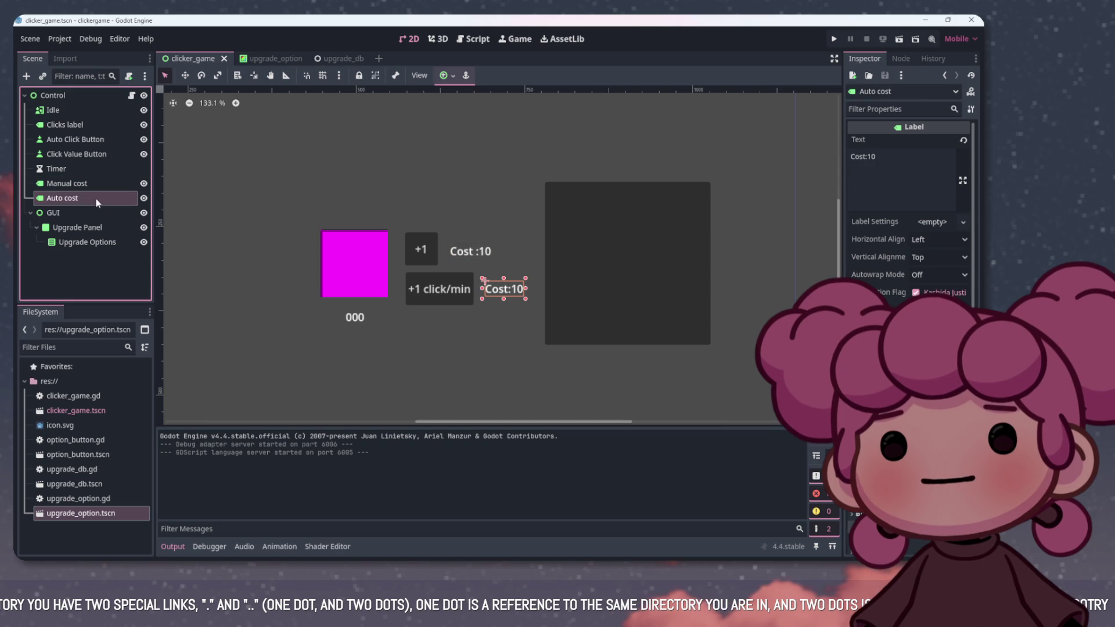
click(473, 38)
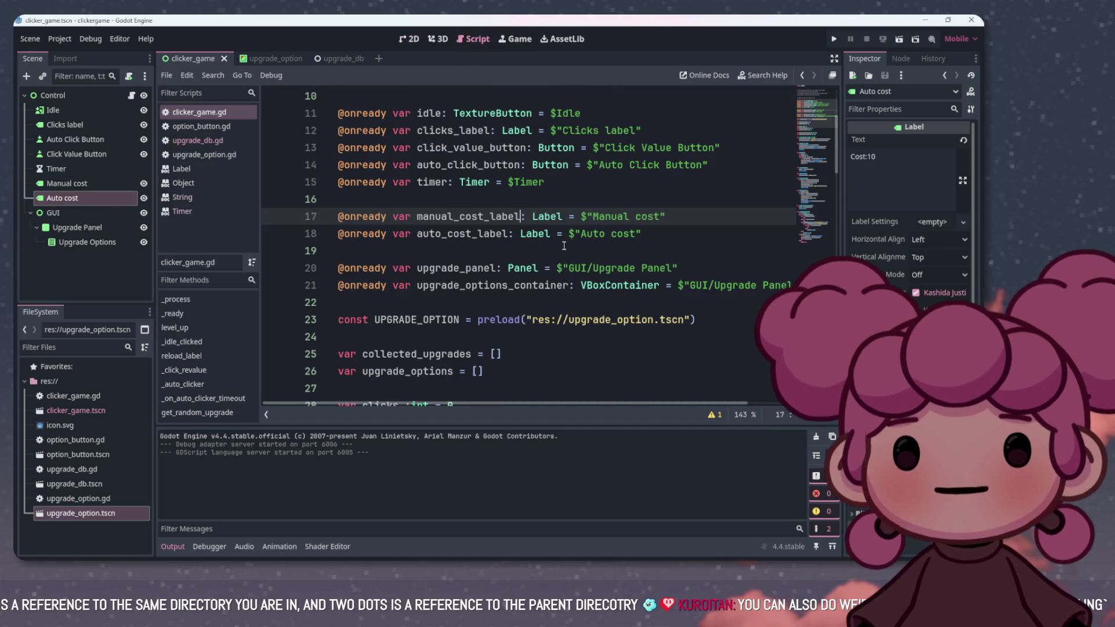
scroll(560, 248, down, 3)
scroll(556, 253, up, 1)
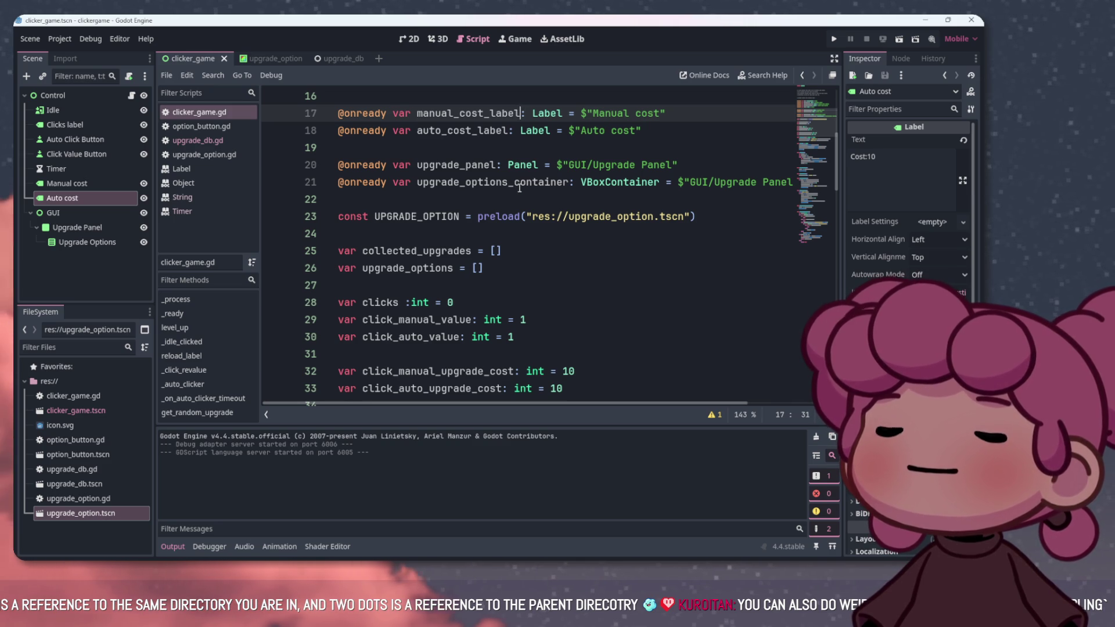
mouse_move(380, 184)
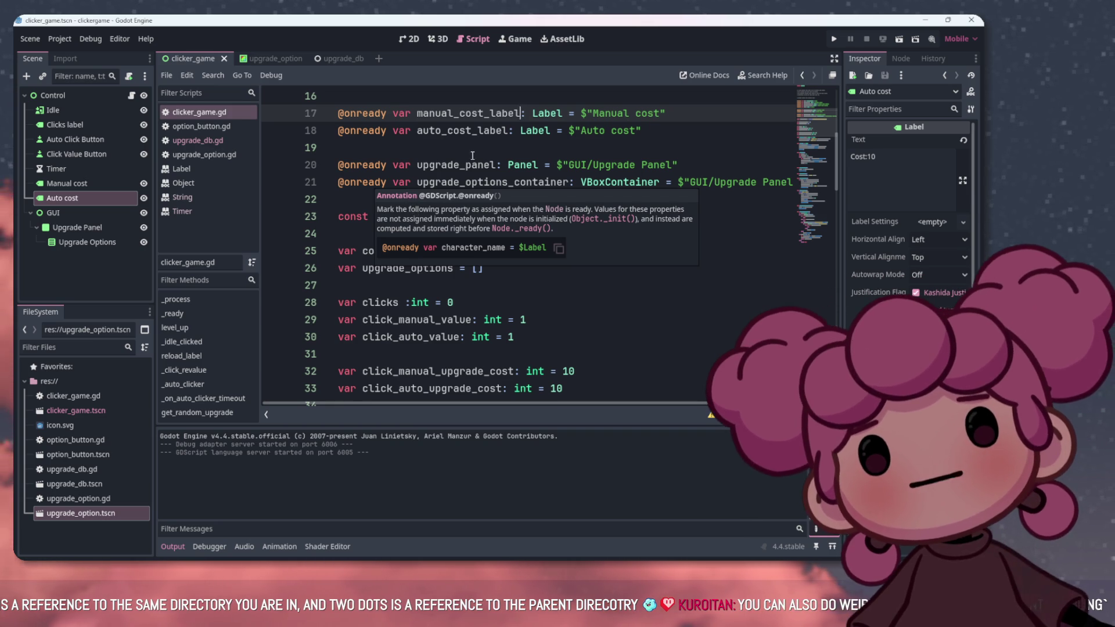
click(430, 148)
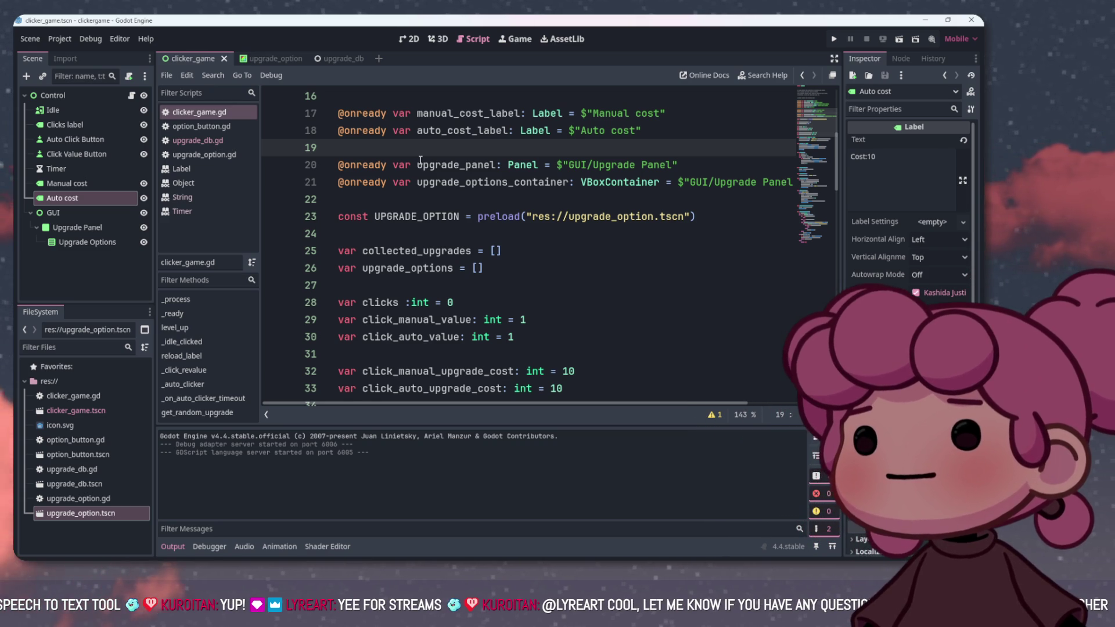
scroll(445, 174, up, 1)
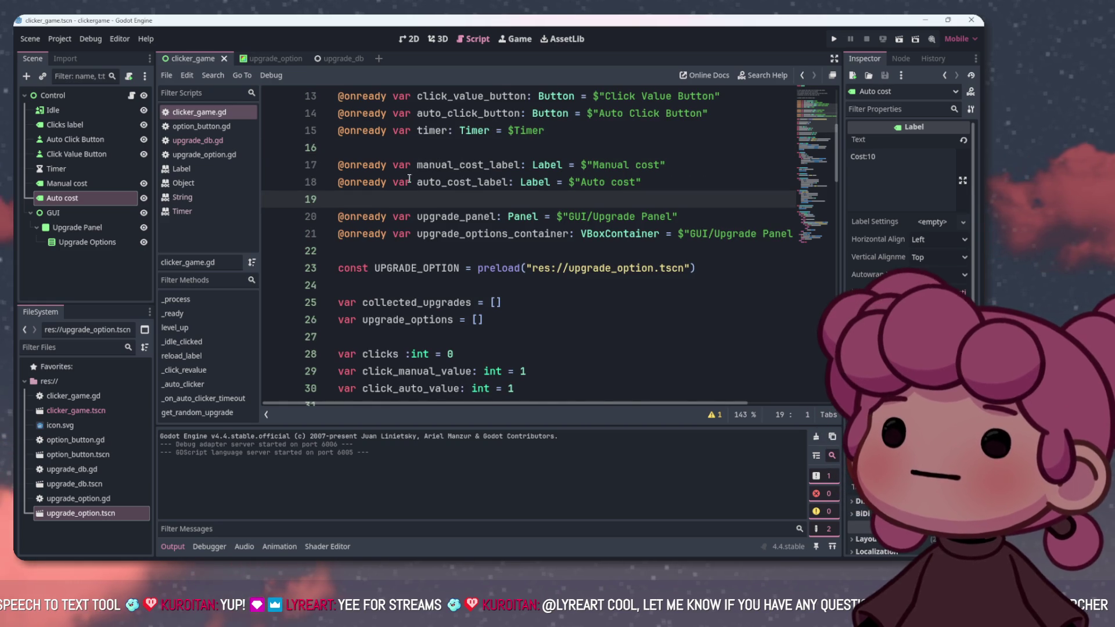
scroll(467, 184, down, 2)
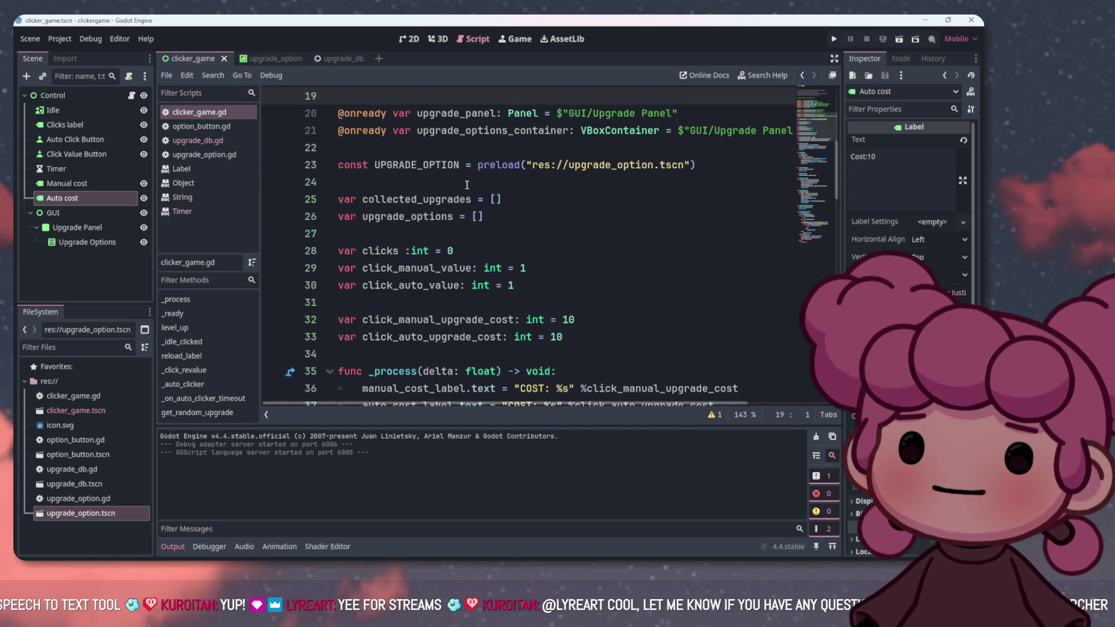
click(373, 199)
click(500, 199)
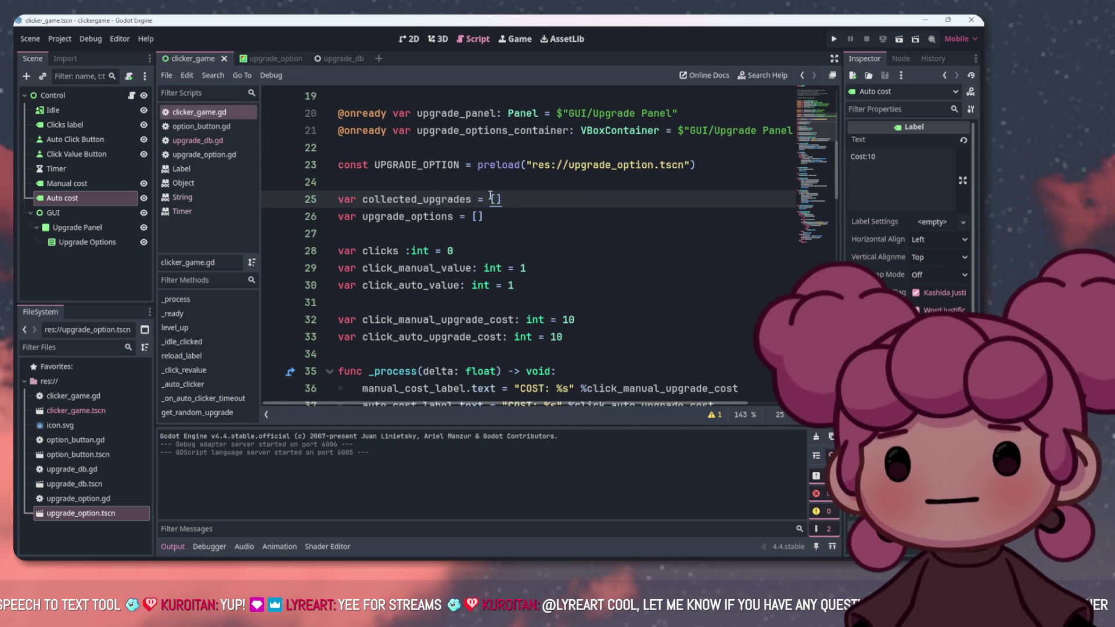
scroll(490, 195, down, 2)
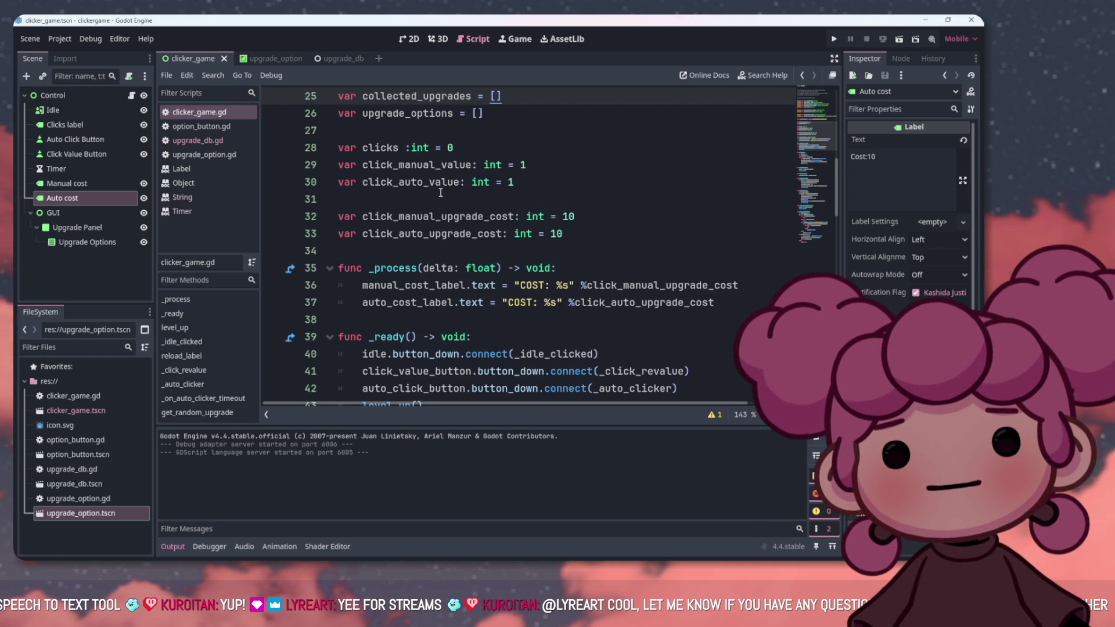
scroll(445, 195, down, 1)
scroll(430, 180, down, 1)
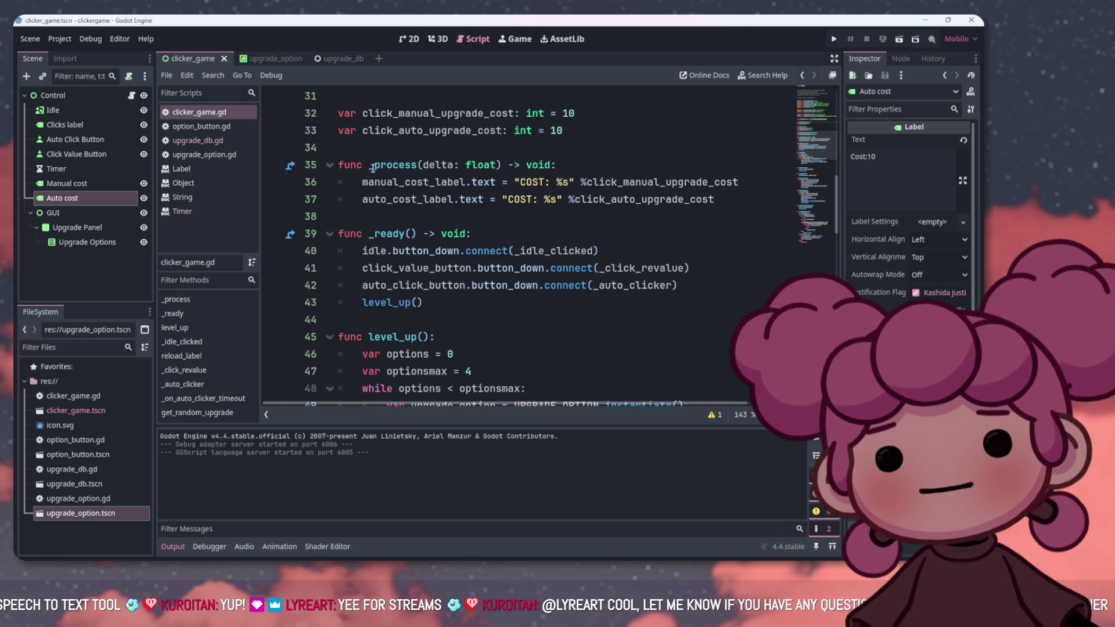
drag(362, 181, 576, 182)
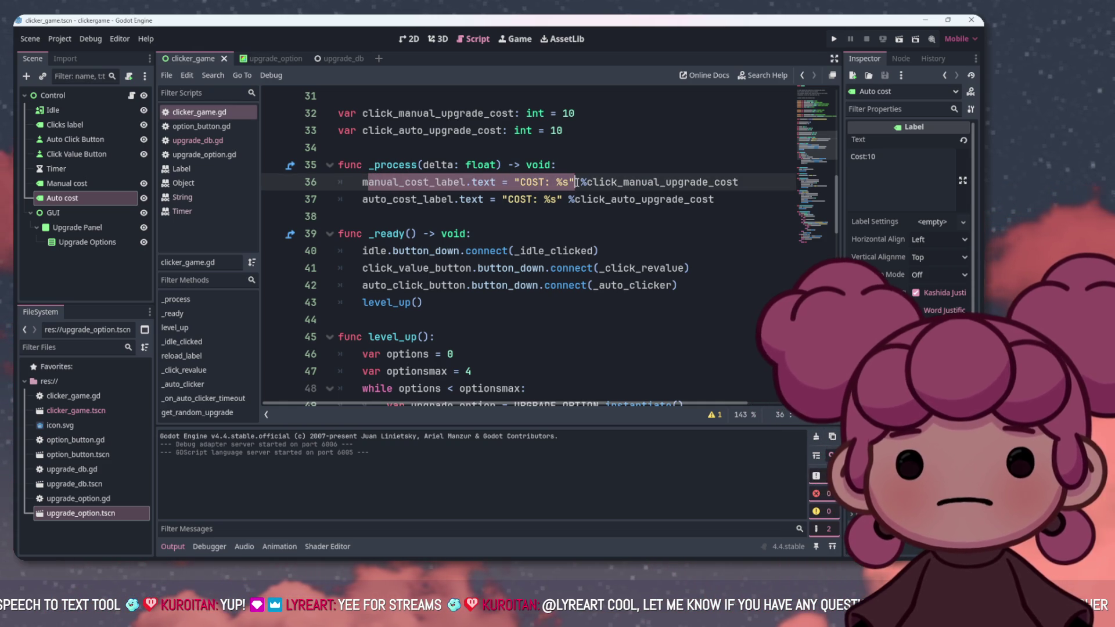
drag(491, 186, 496, 184)
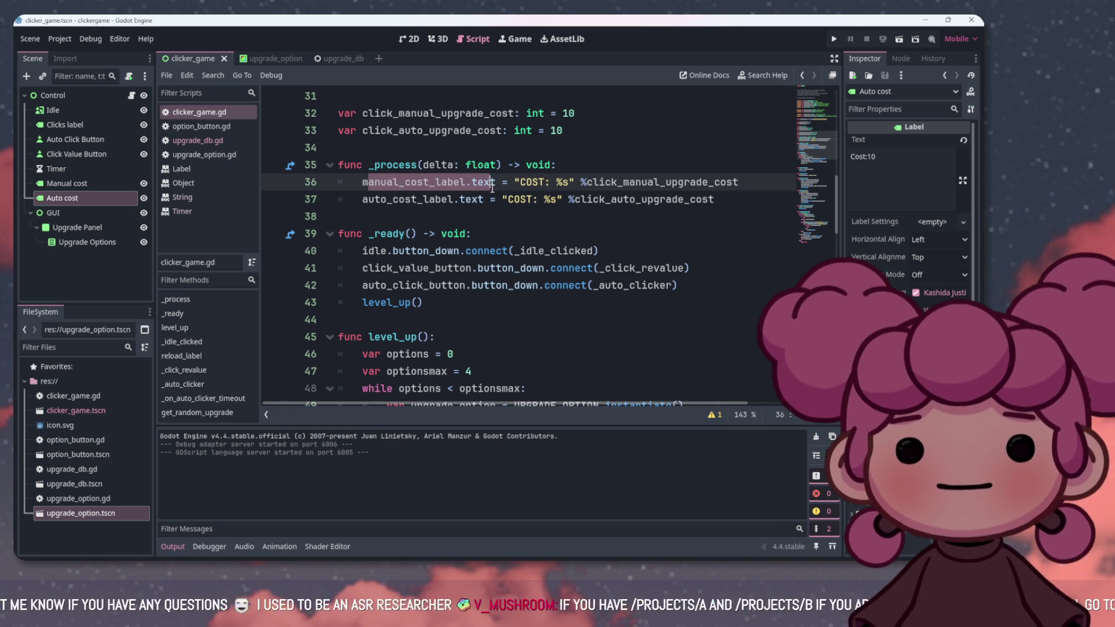
click(468, 220)
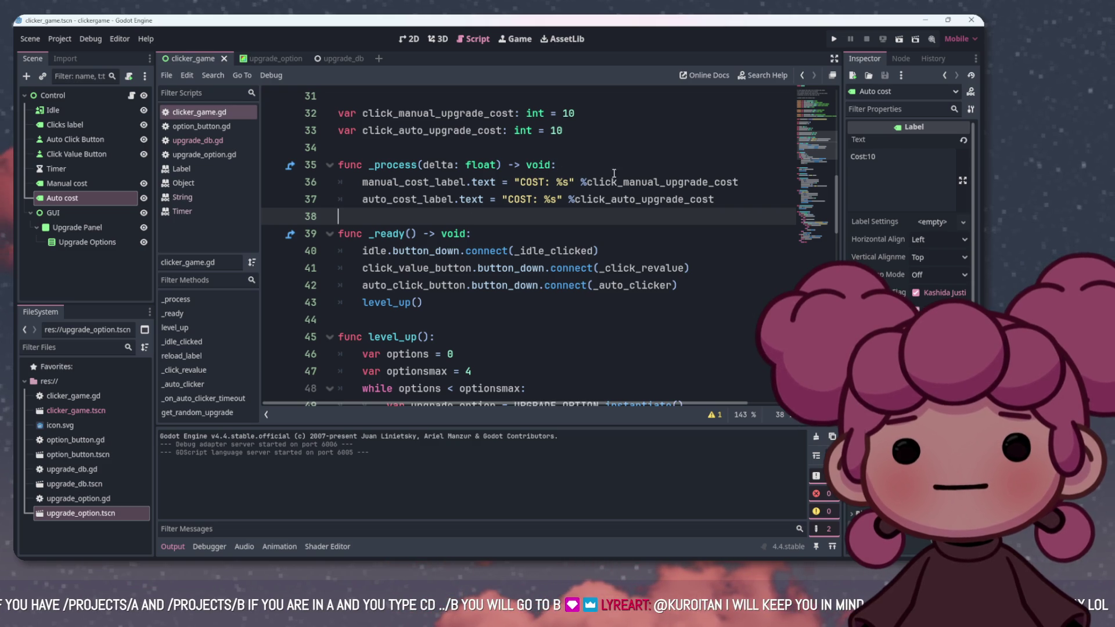
ctrl+click(640, 182)
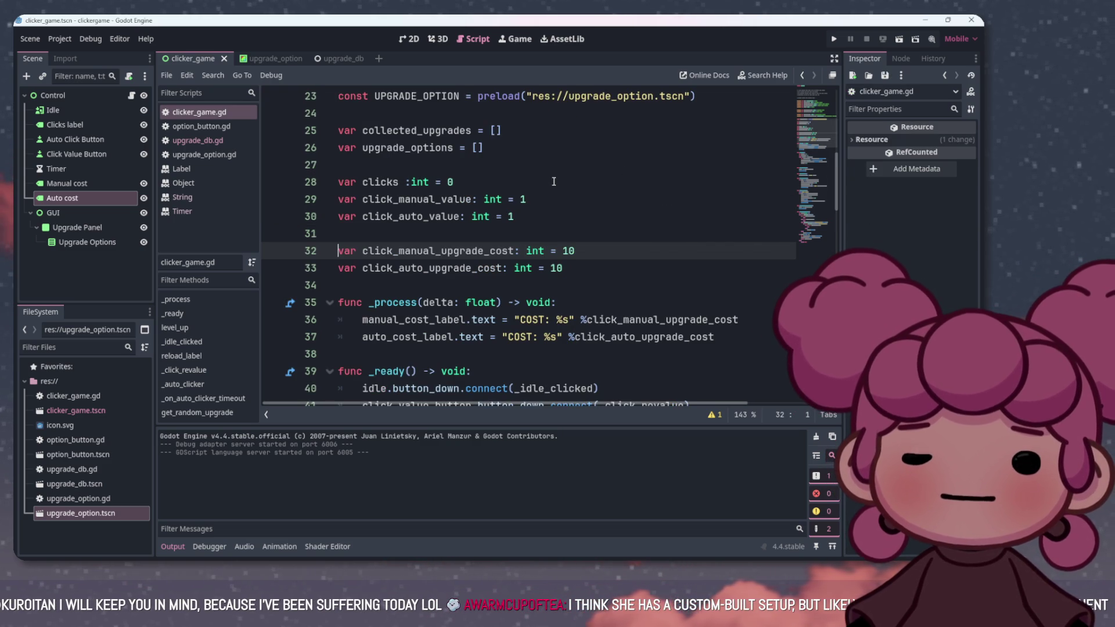
scroll(554, 181, down, 3)
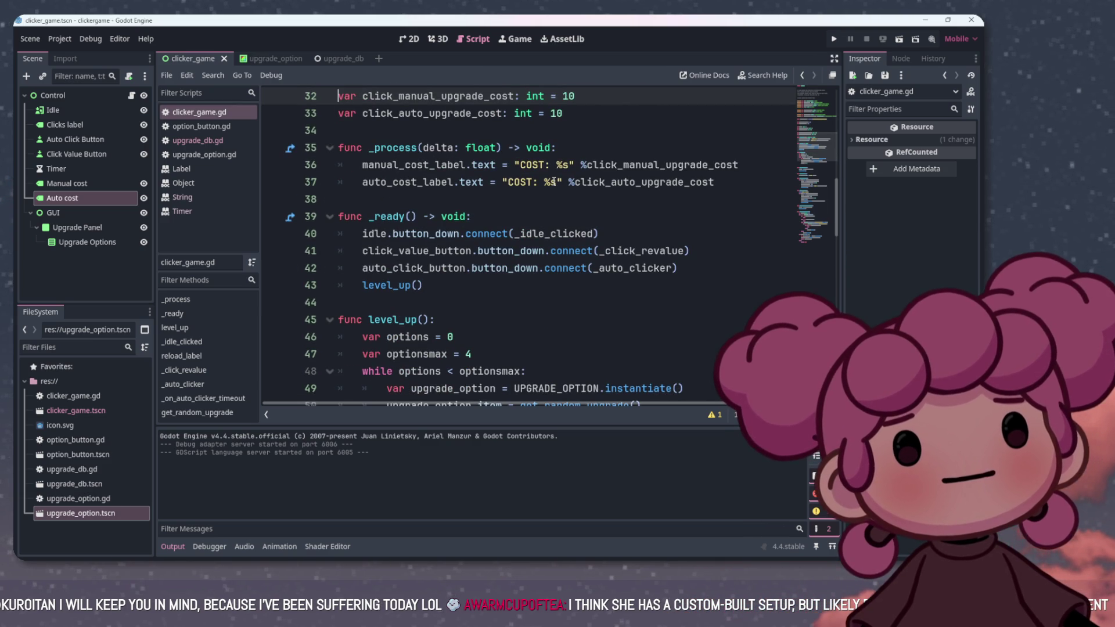
scroll(536, 185, down, 2)
scroll(562, 174, up, 1)
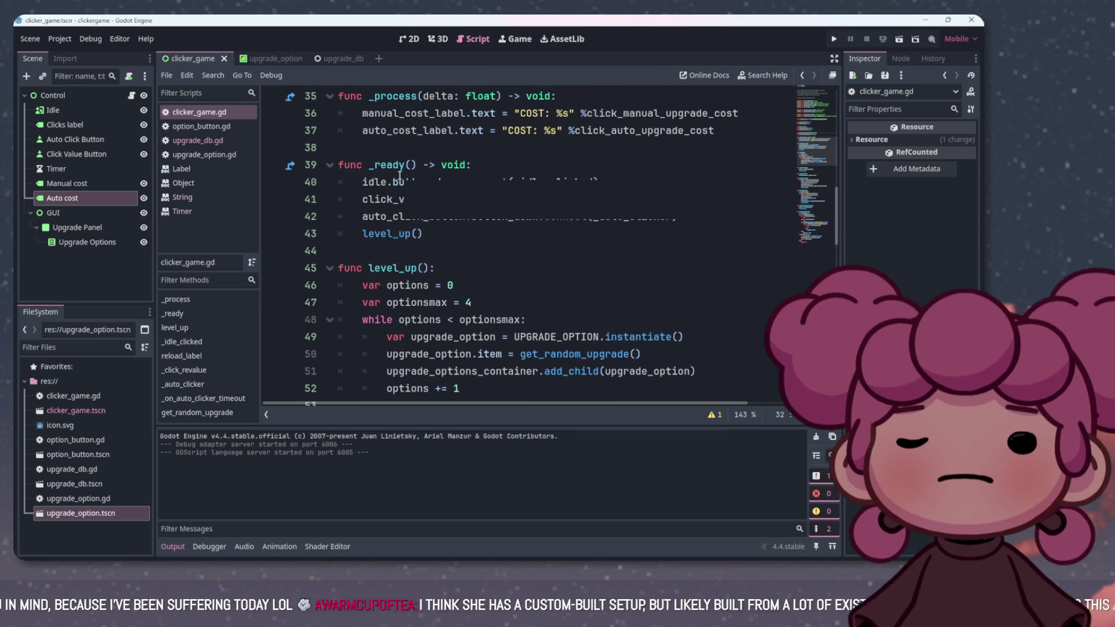
scroll(383, 200, up, 1)
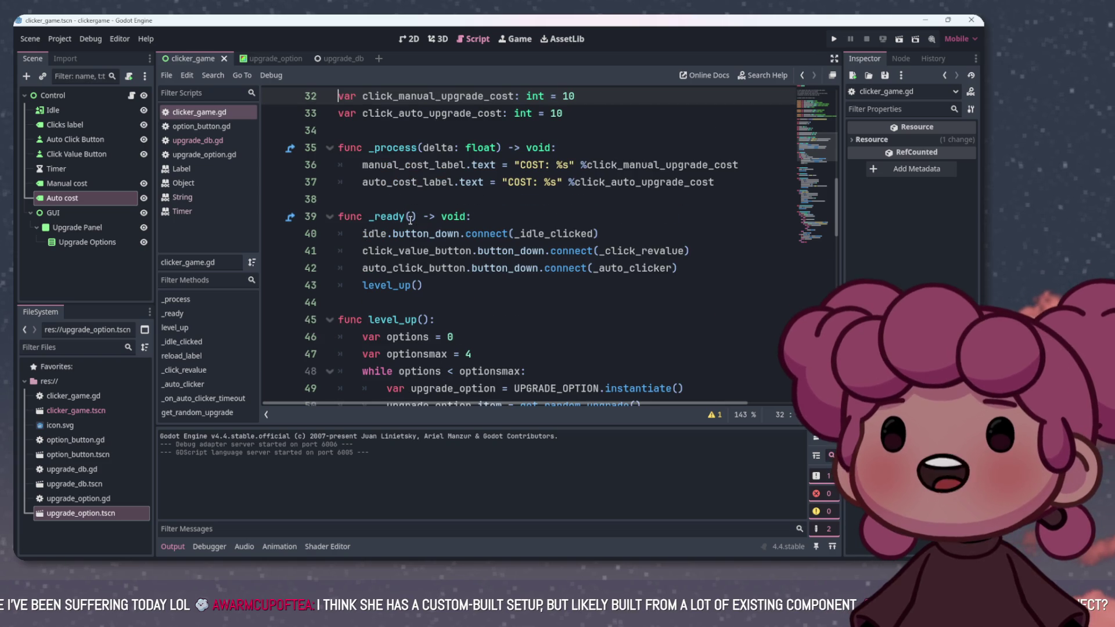
mouse_move(401, 217)
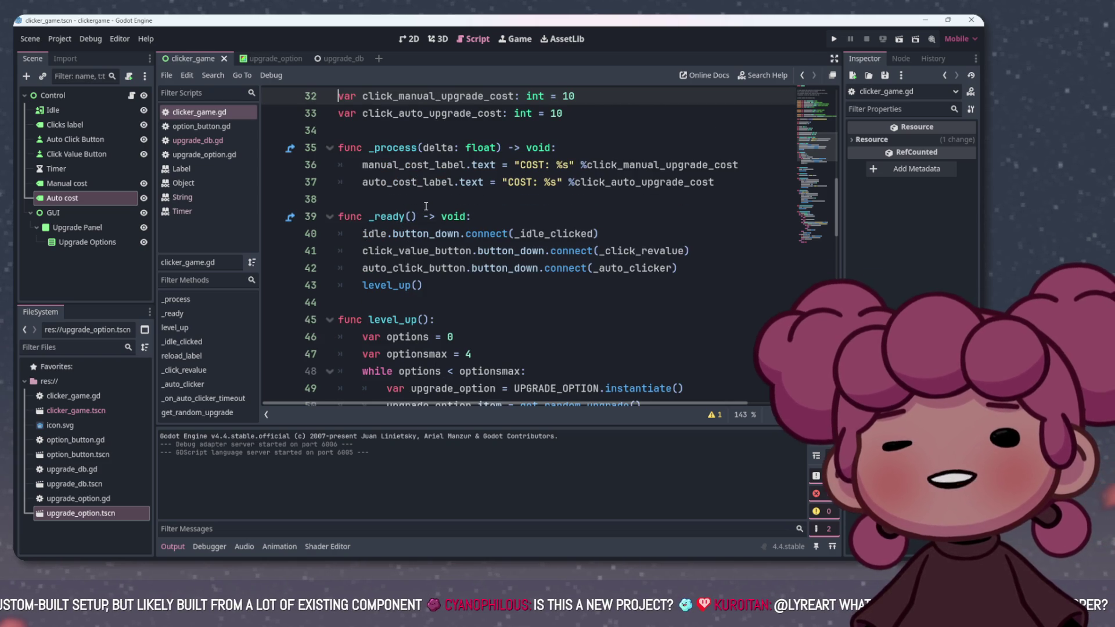
drag(369, 216, 383, 233)
click(834, 39)
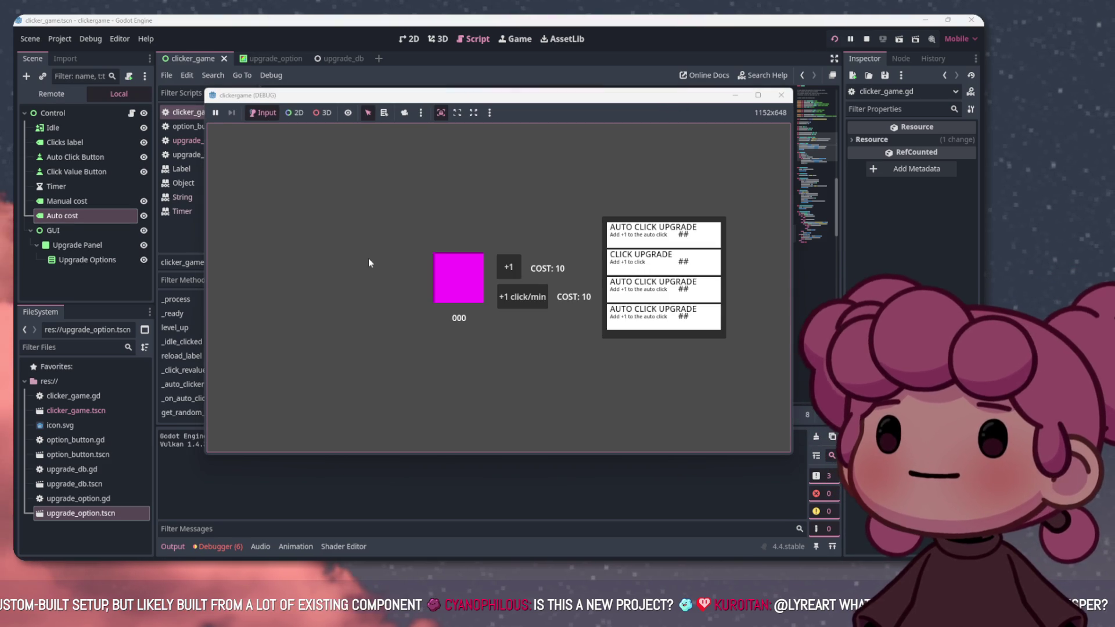
Click the magenta button eight times, then buy the +1 click-value upgrade
click(465, 283)
click(465, 282)
click(468, 278)
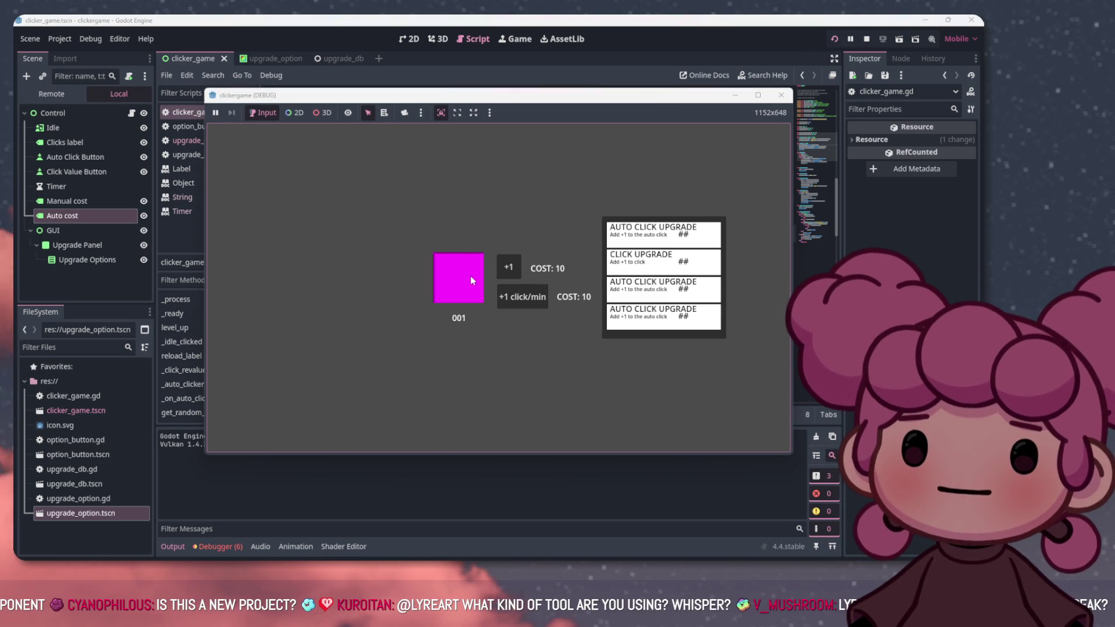
click(470, 277)
click(469, 275)
click(468, 273)
click(468, 272)
click(469, 272)
click(468, 272)
click(468, 272)
click(468, 272)
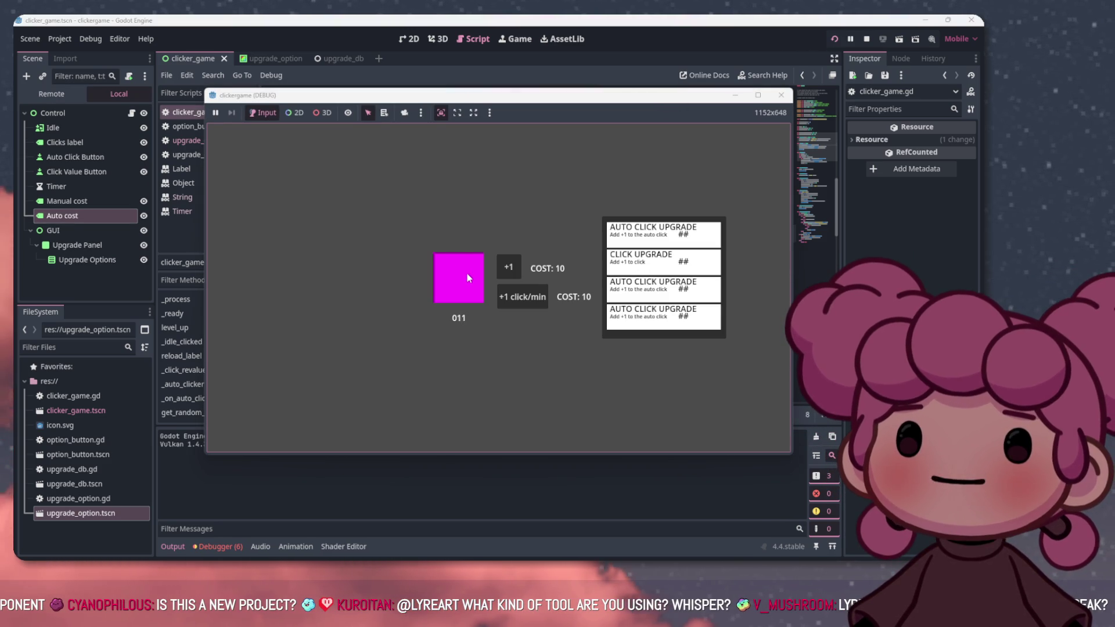
click(467, 273)
click(467, 273)
click(467, 273)
click(503, 269)
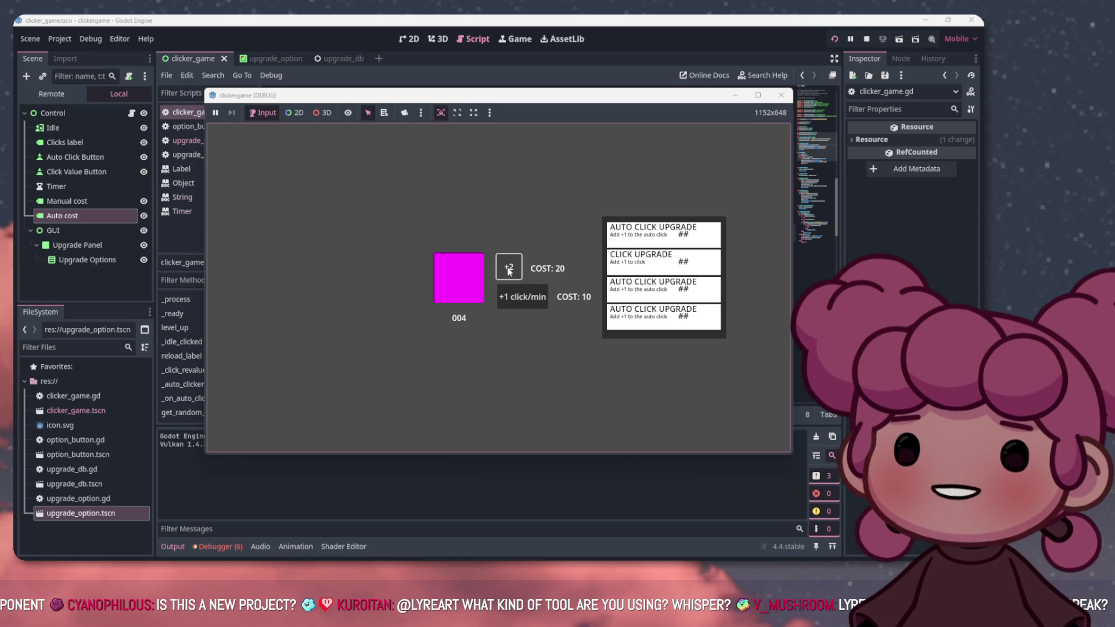
Earn more clicks on the magenta button at the new +2 value
click(458, 285)
click(458, 288)
click(459, 288)
click(462, 287)
click(465, 287)
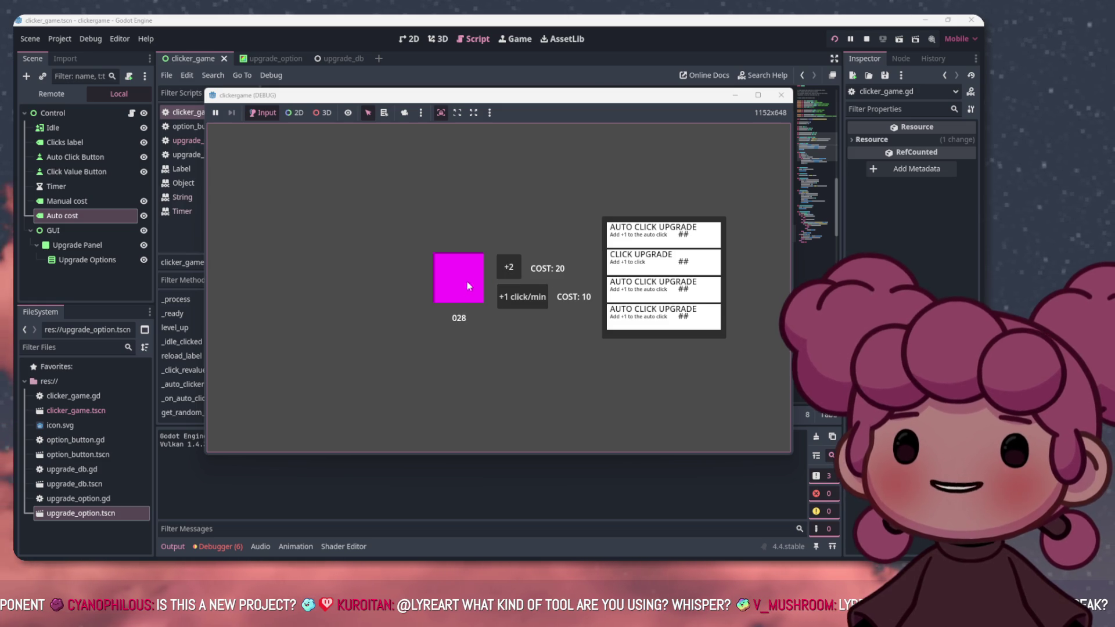
click(466, 287)
click(466, 287)
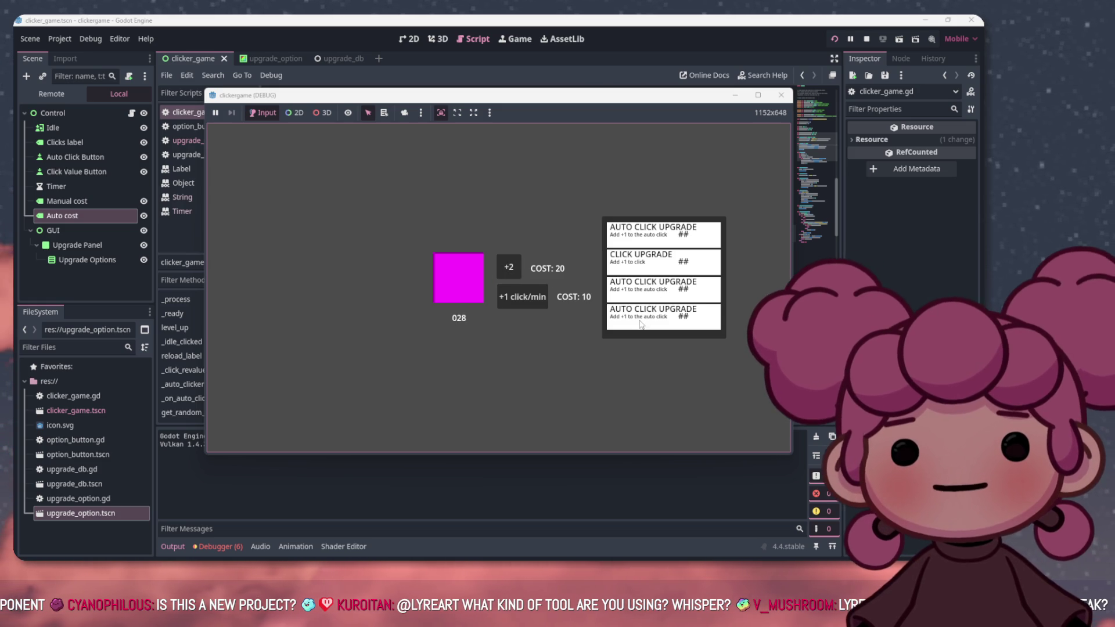
click(474, 272)
click(474, 271)
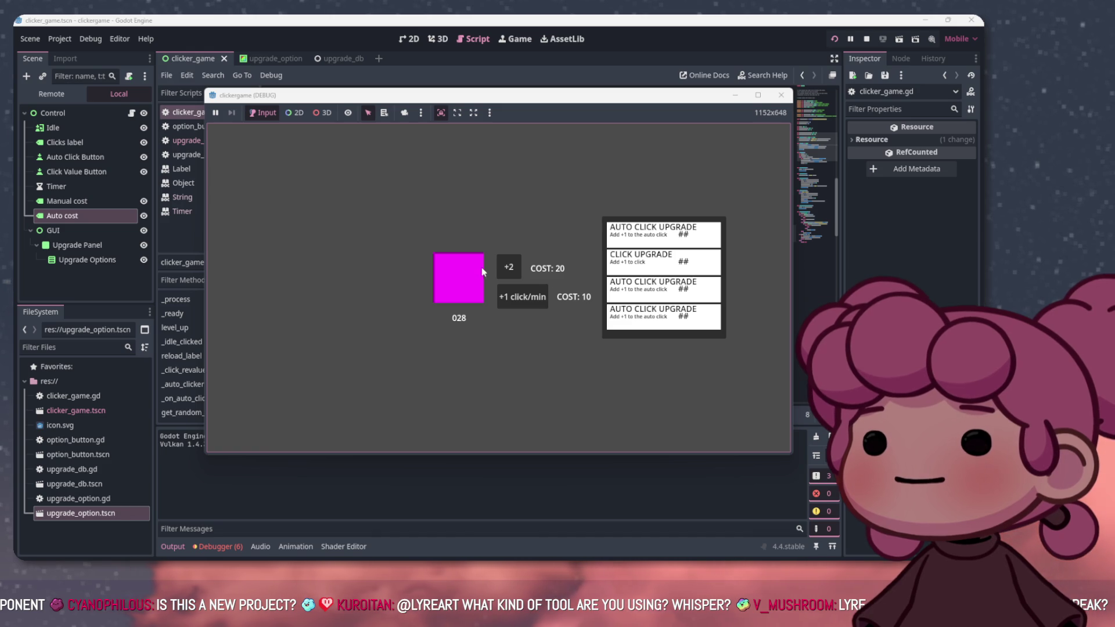
click(474, 270)
click(475, 272)
click(476, 274)
Buy the +1 click/min auto-click upgrade twice, then stop the running game
click(504, 297)
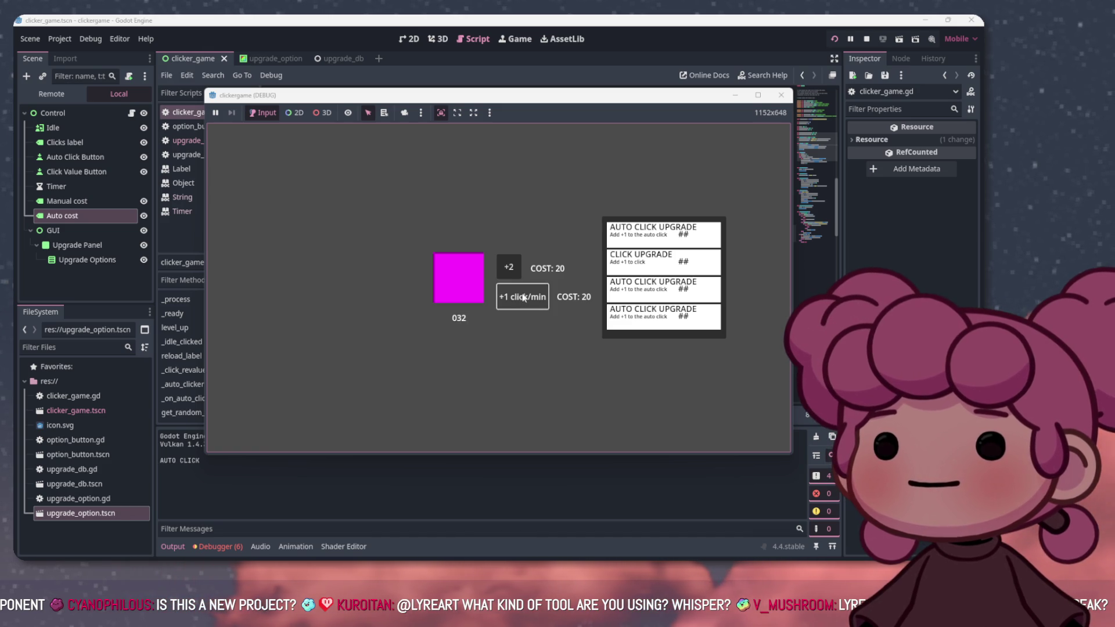
click(504, 299)
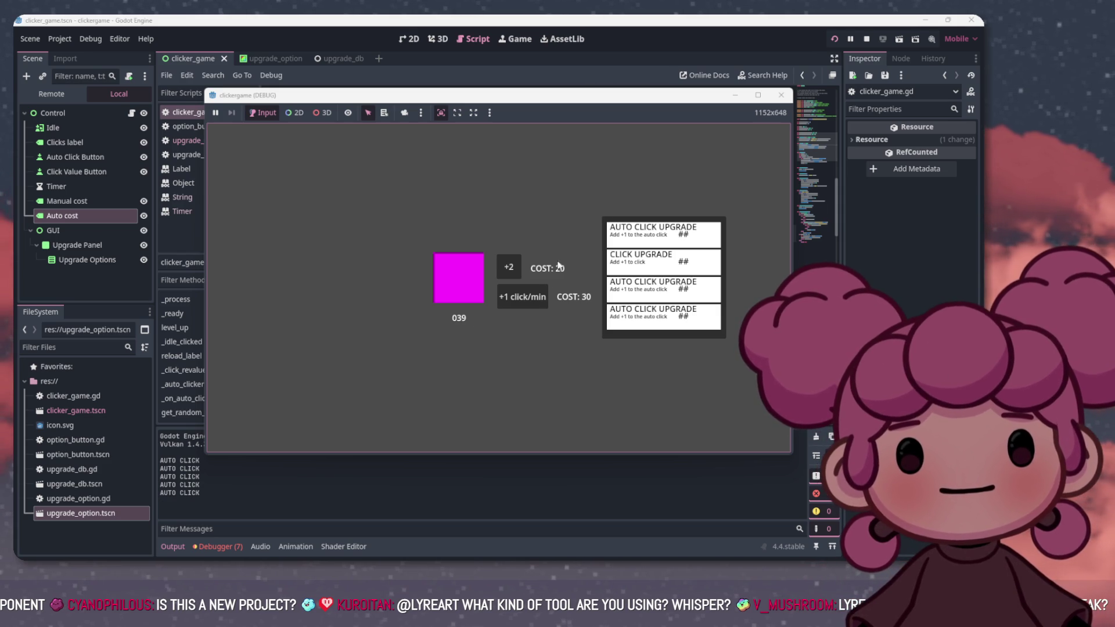
click(868, 39)
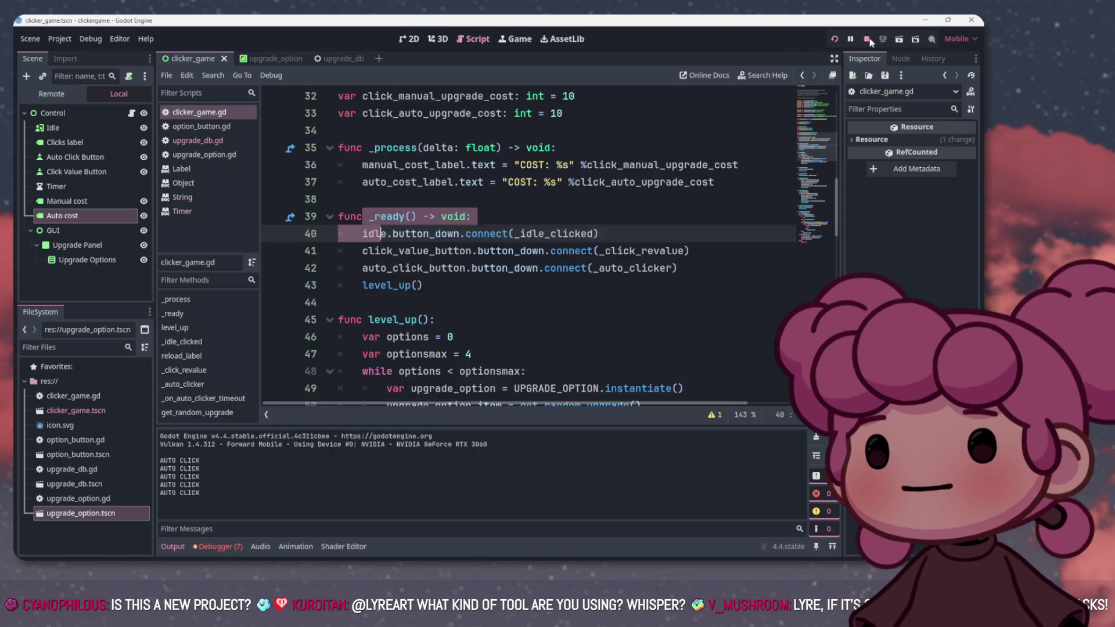
click(412, 233)
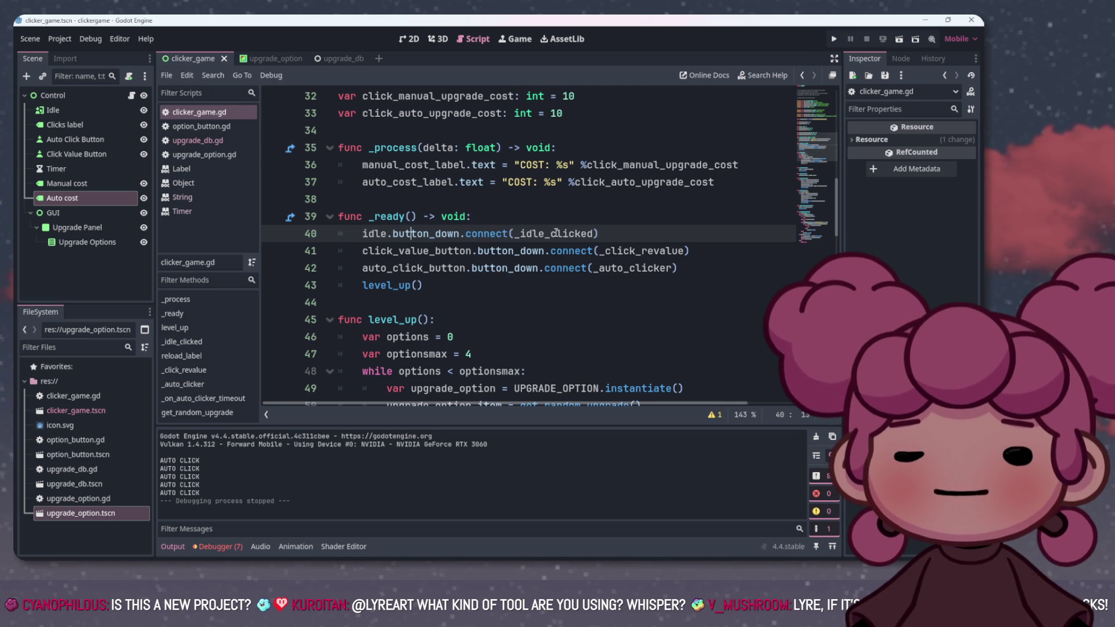
ctrl+click(537, 237)
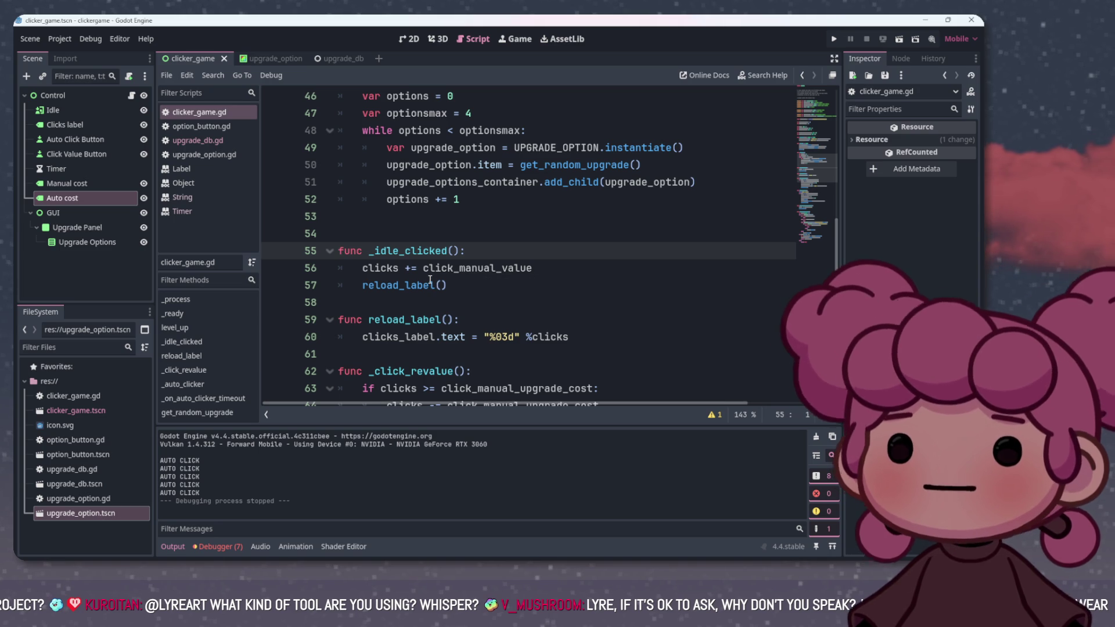
scroll(411, 303, down, 2)
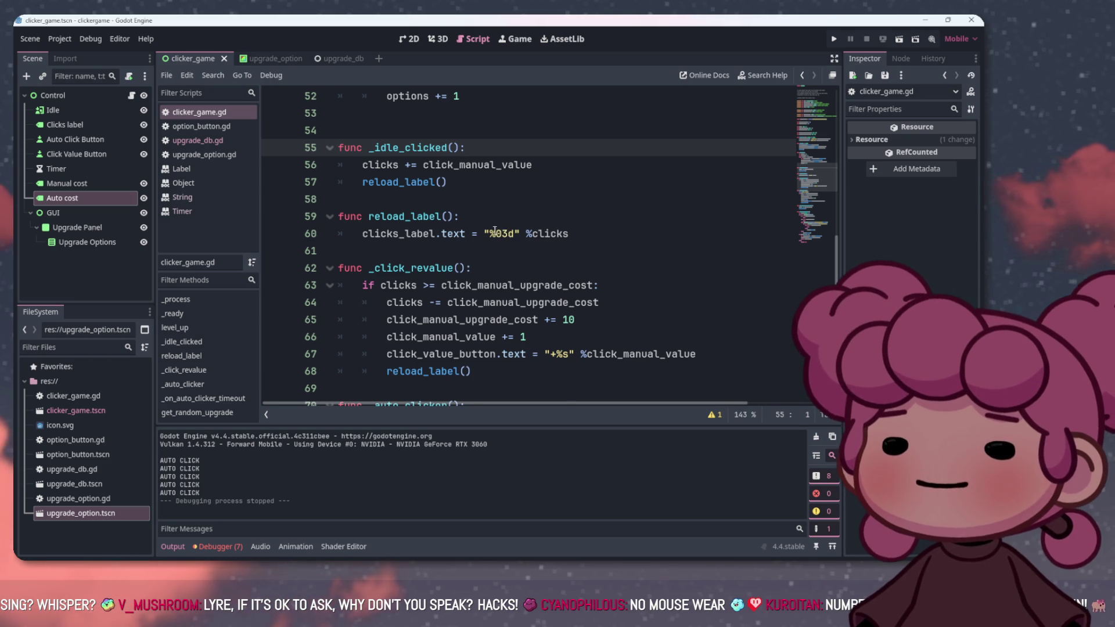
scroll(506, 232, up, 7)
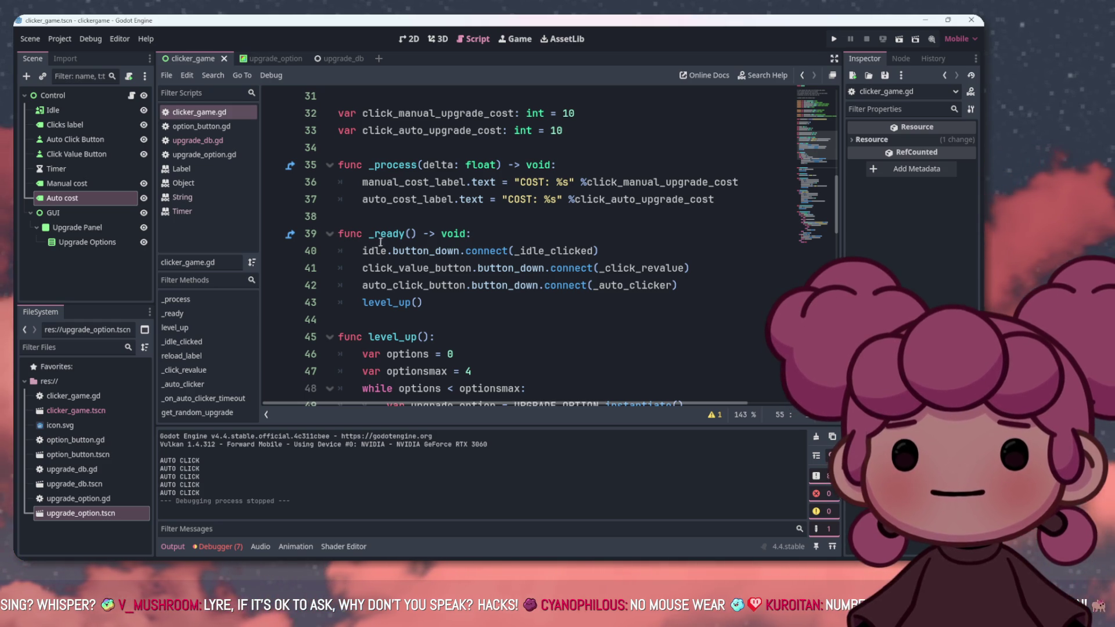
click(364, 251)
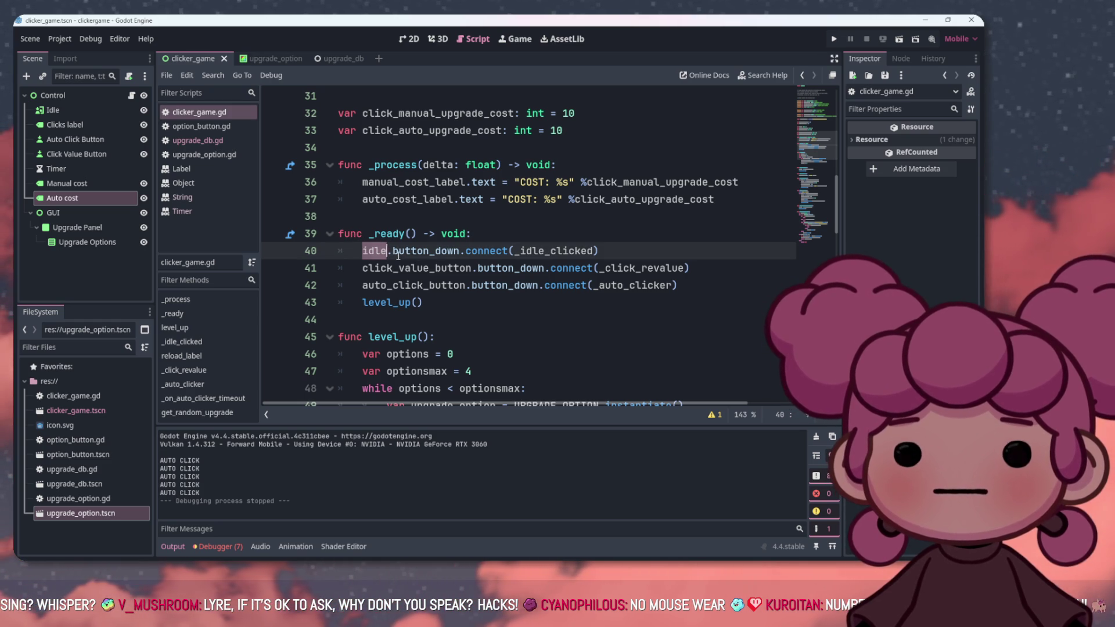
drag(364, 252, 461, 252)
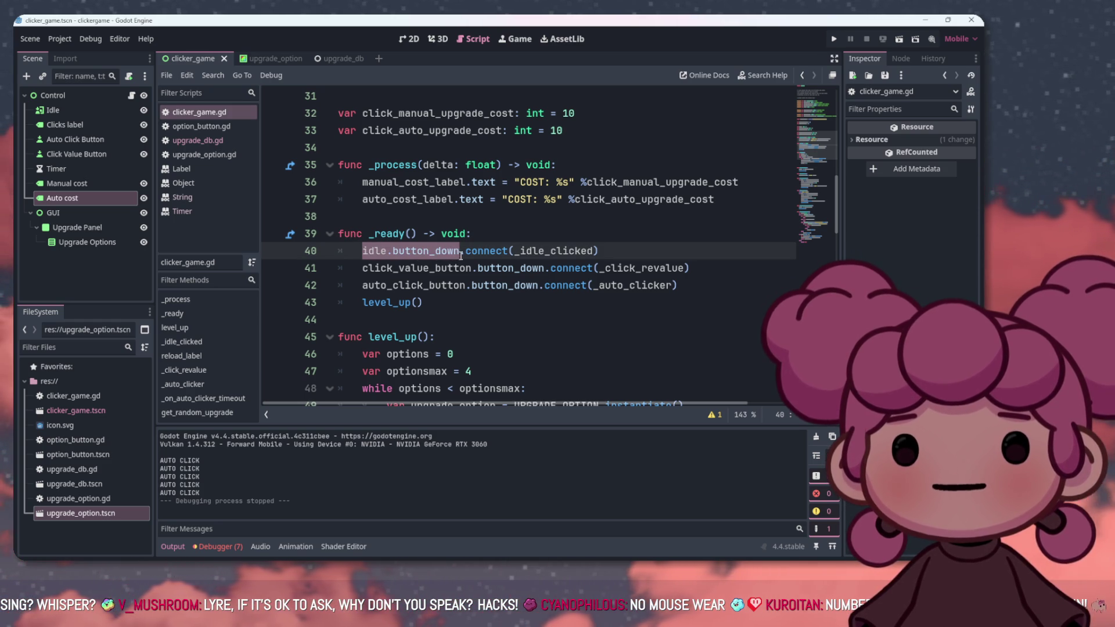
click(459, 267)
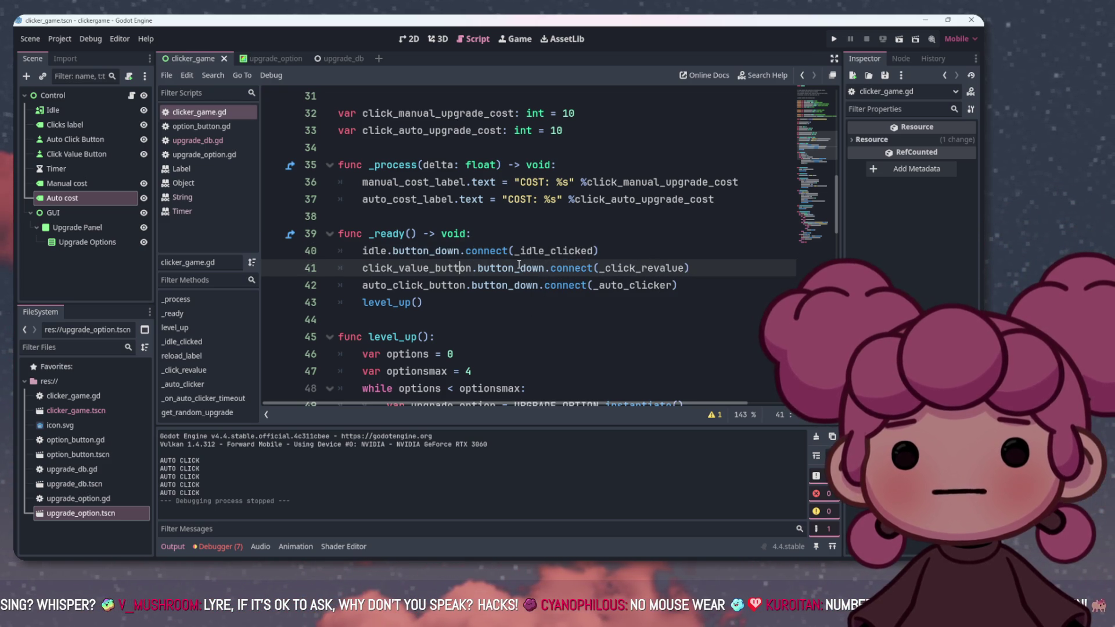
ctrl+click(436, 270)
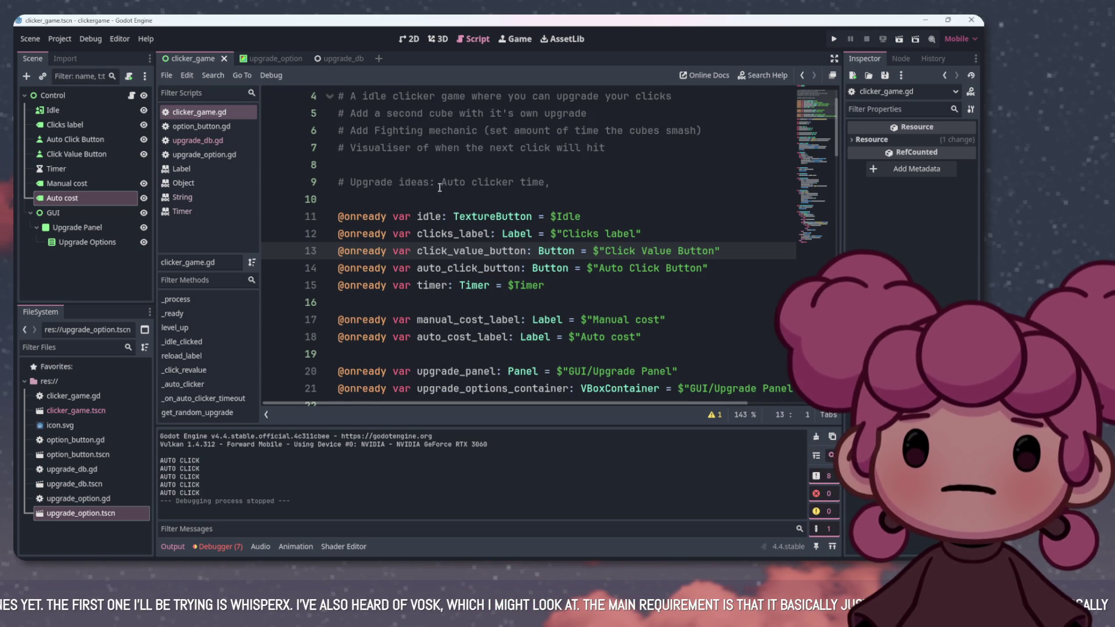
click(411, 40)
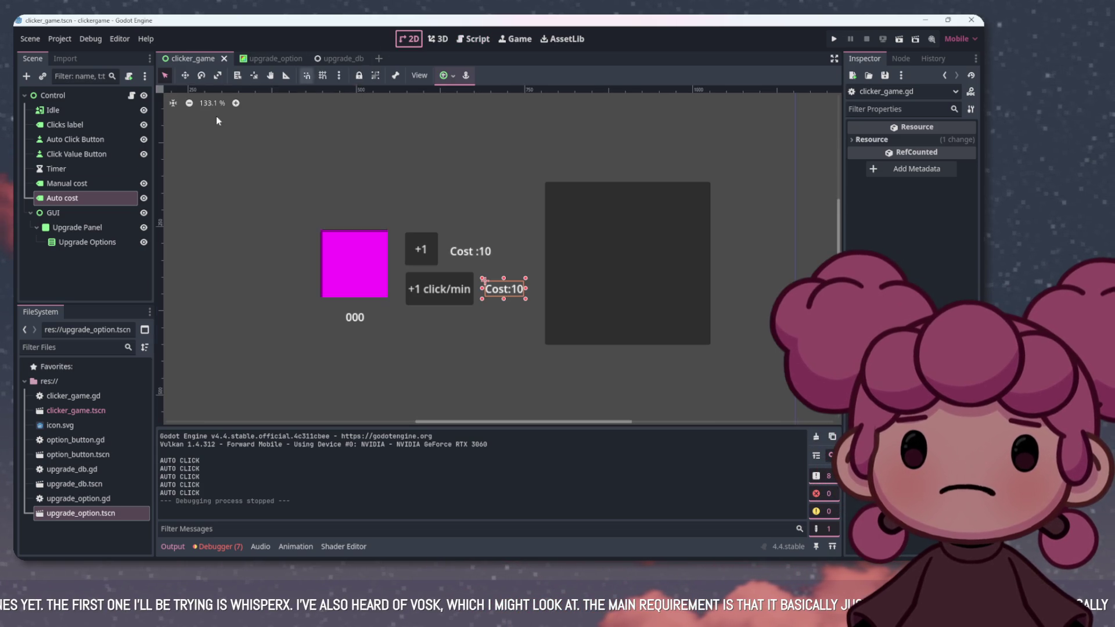
click(113, 152)
click(114, 138)
click(114, 150)
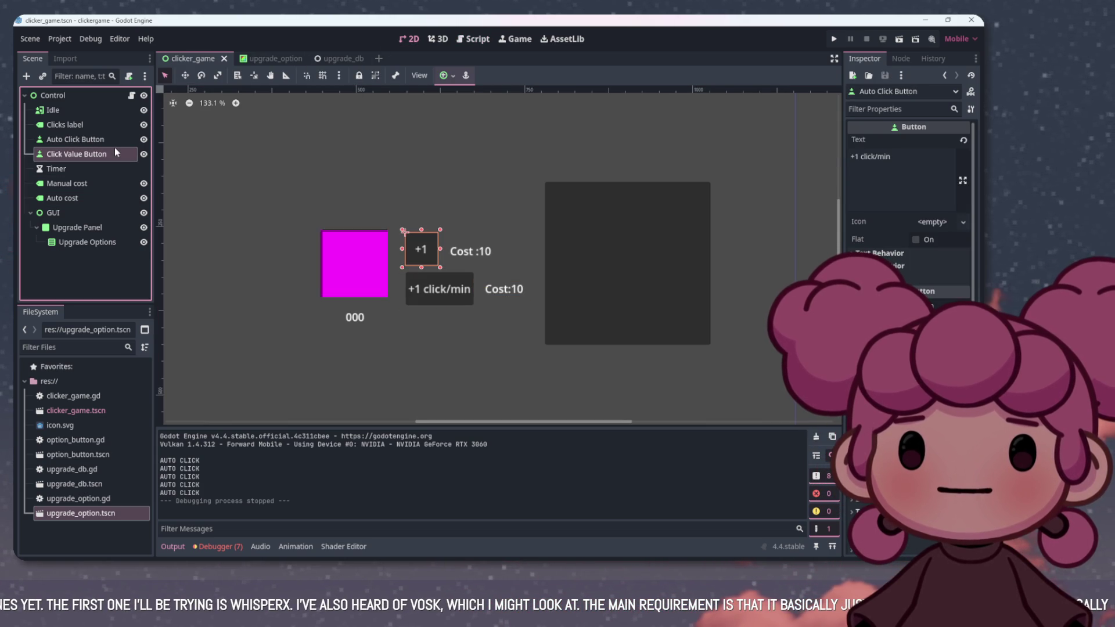
click(477, 39)
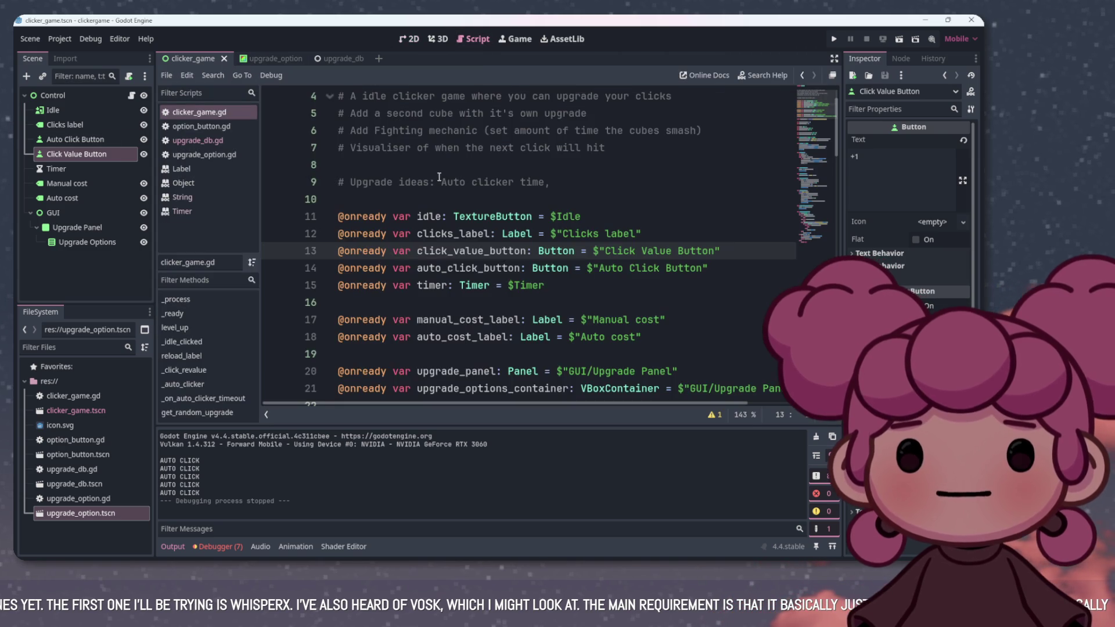
scroll(263, 149, down, 4)
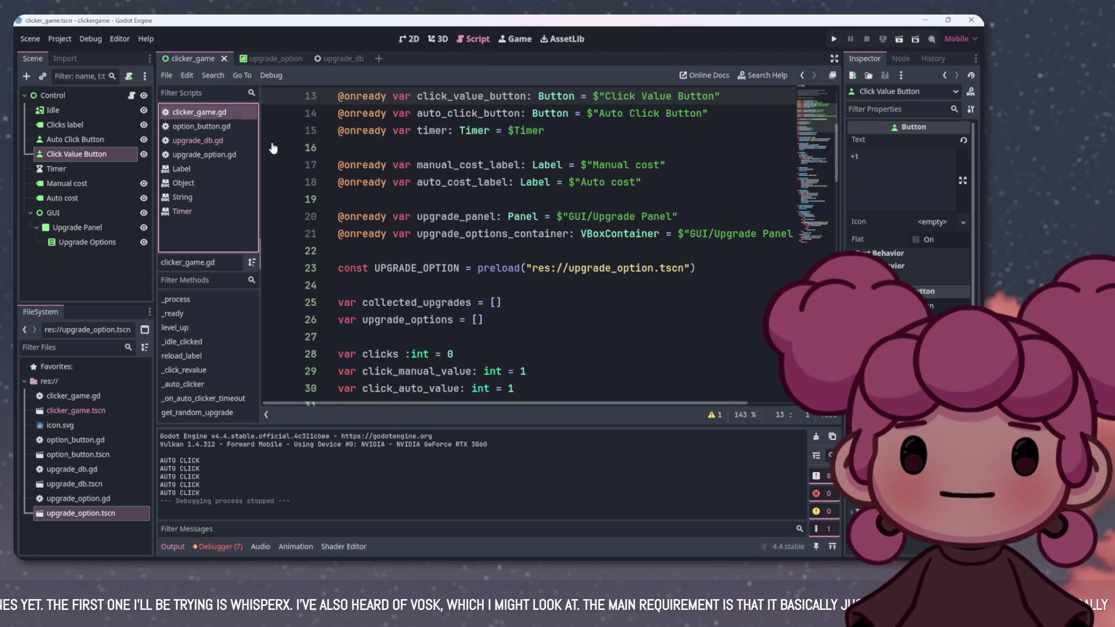
scroll(515, 238, down, 14)
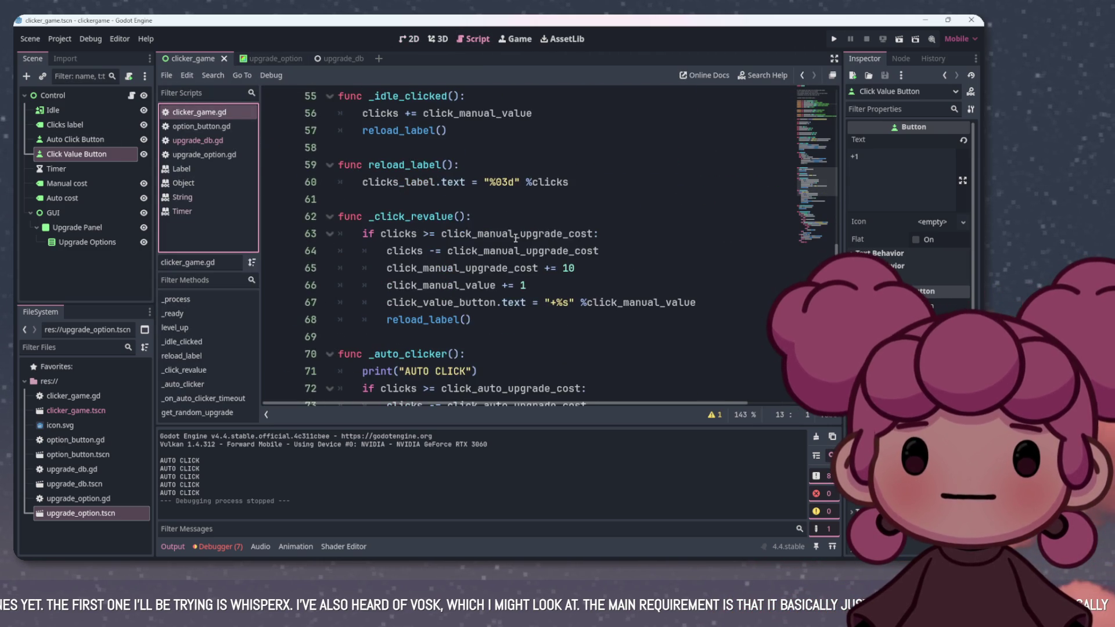
scroll(515, 238, up, 11)
scroll(508, 247, down, 7)
scroll(507, 246, up, 2)
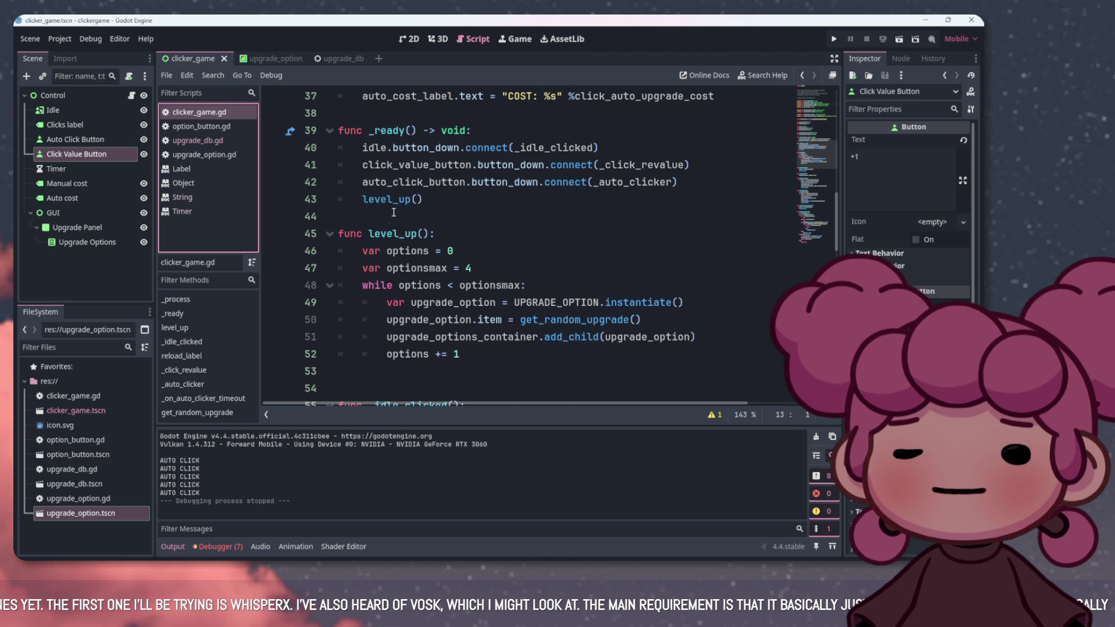
drag(386, 251, 447, 250)
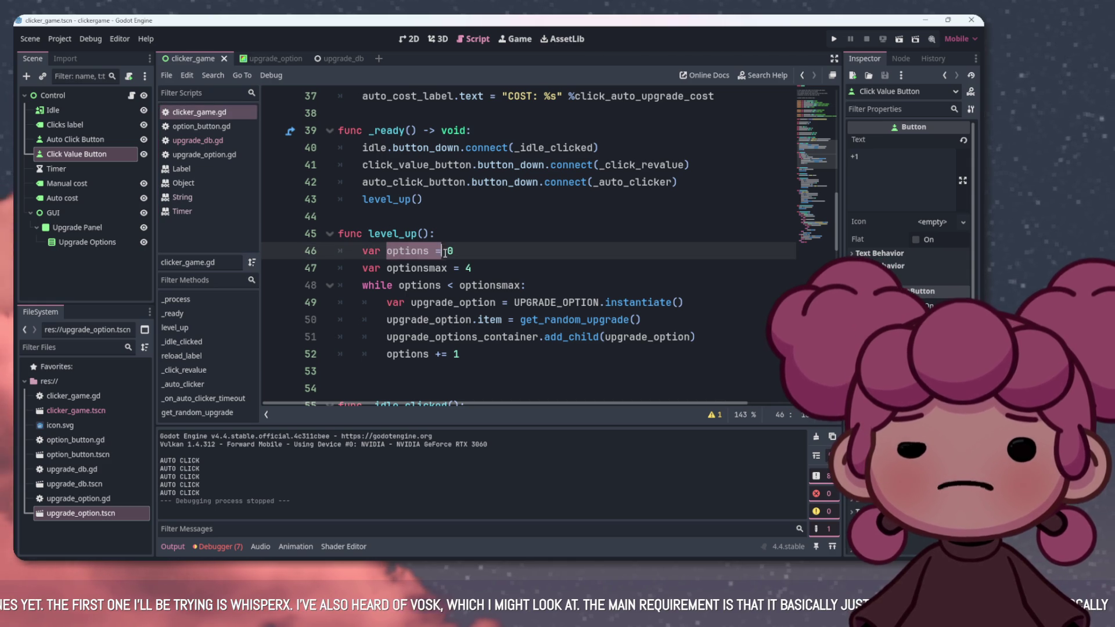
scroll(453, 251, down, 1)
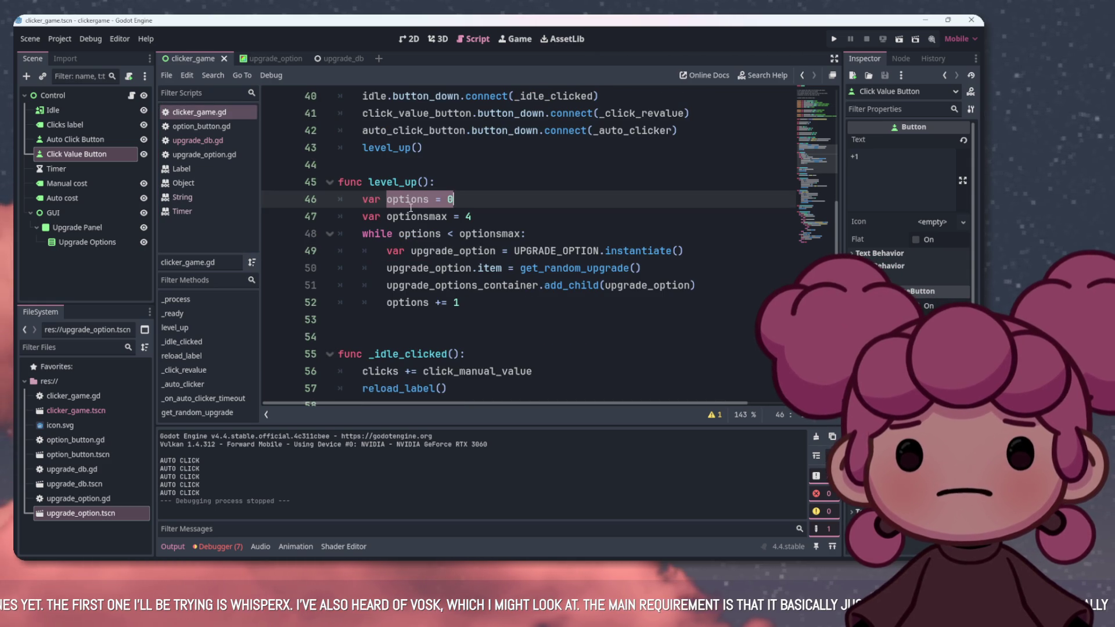
drag(408, 216, 471, 216)
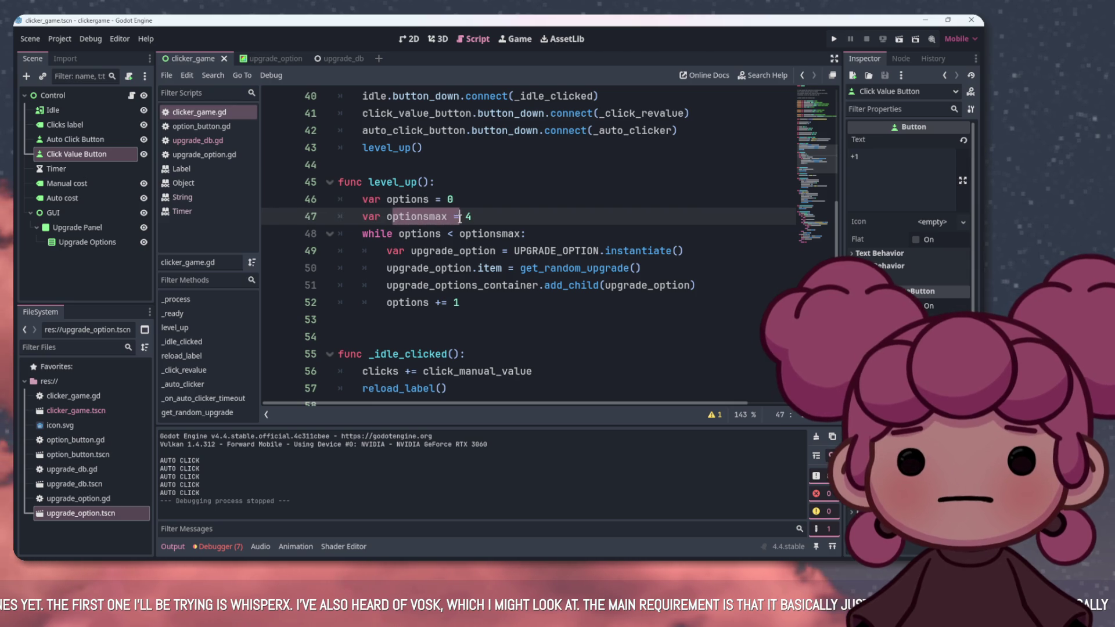
click(487, 215)
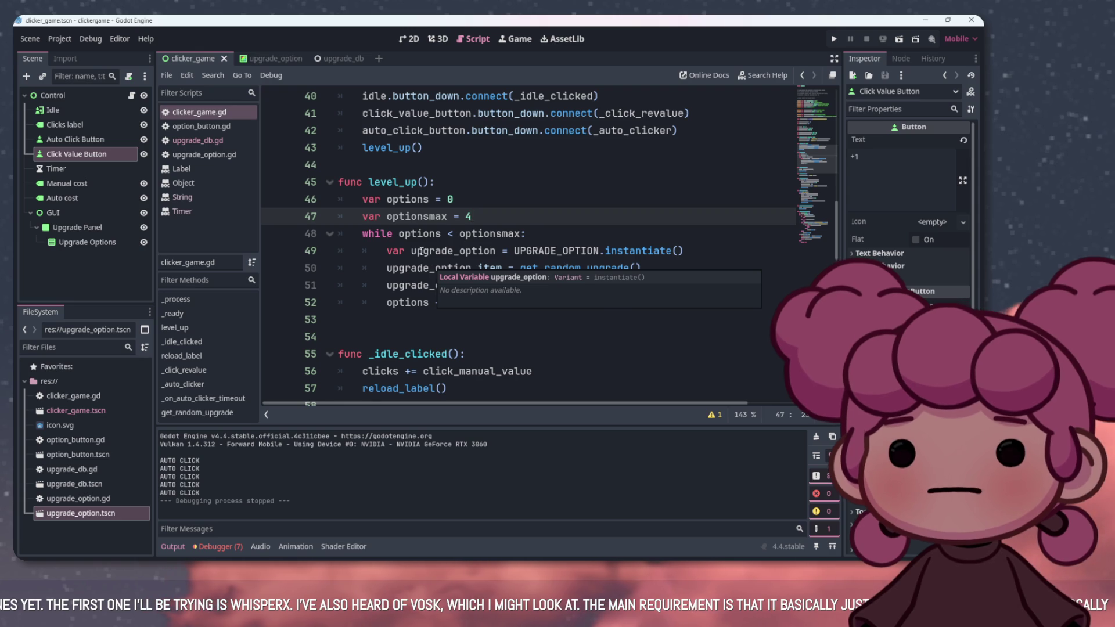
drag(413, 251, 496, 251)
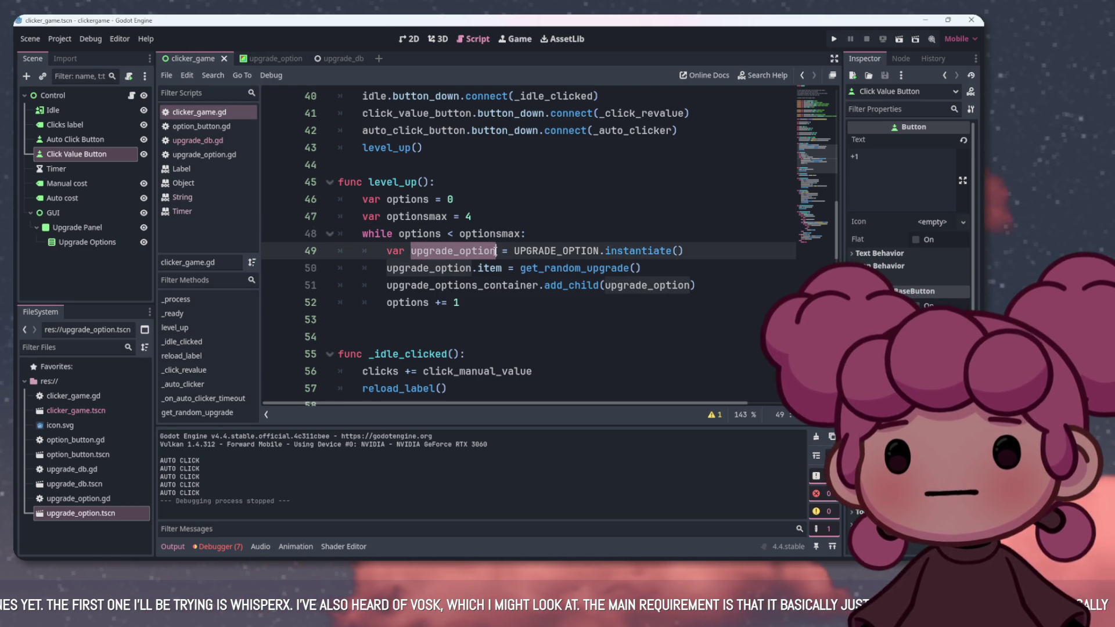
click(509, 251)
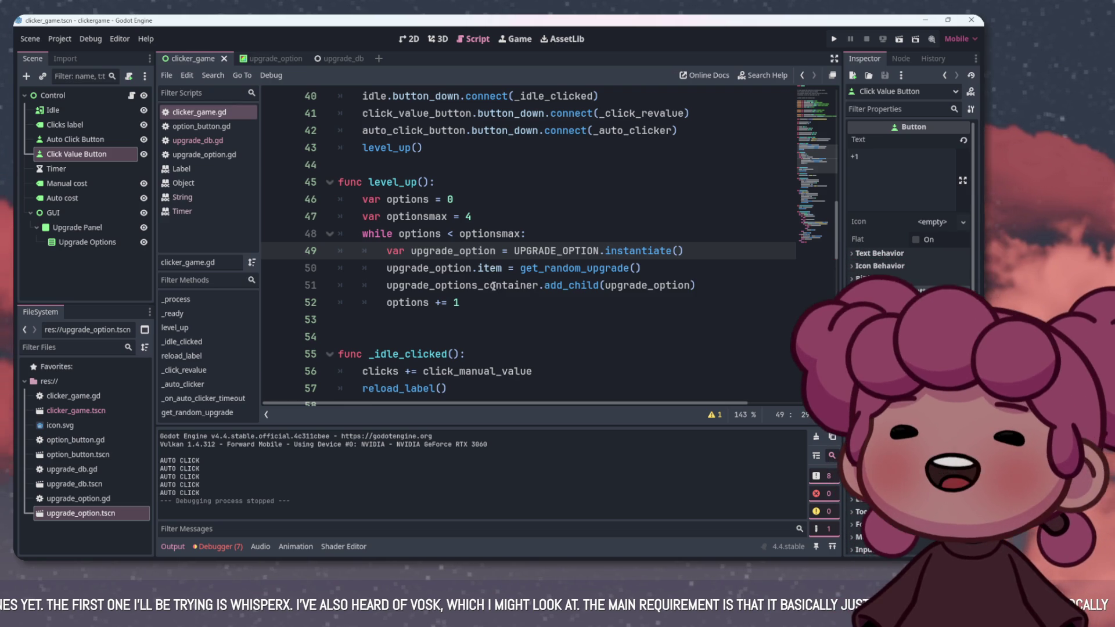
scroll(464, 284, down, 3)
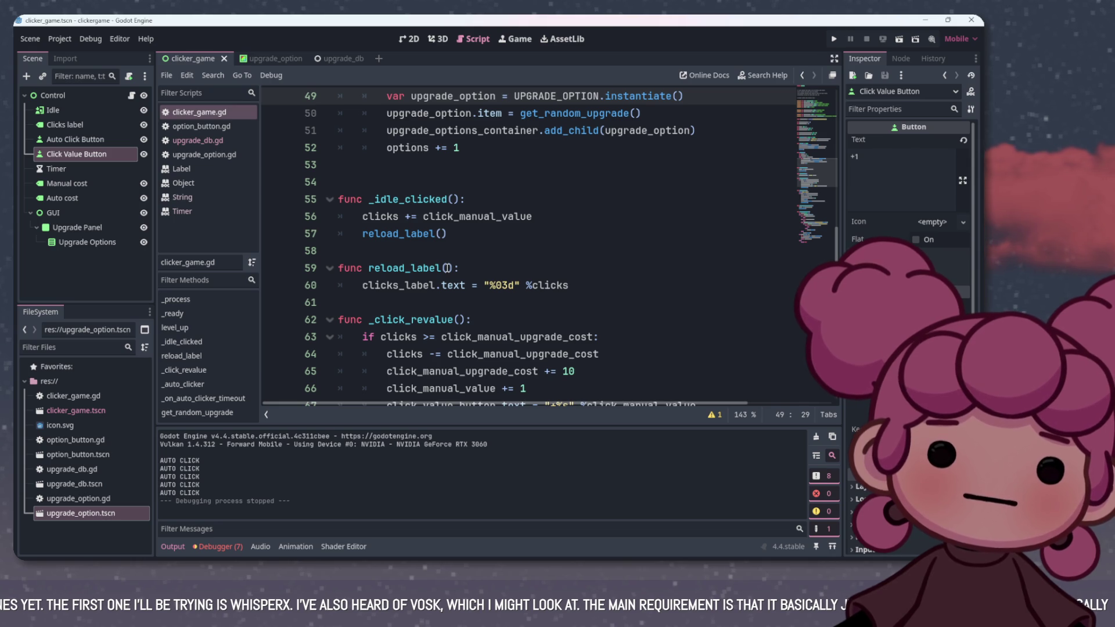
scroll(493, 274, down, 2)
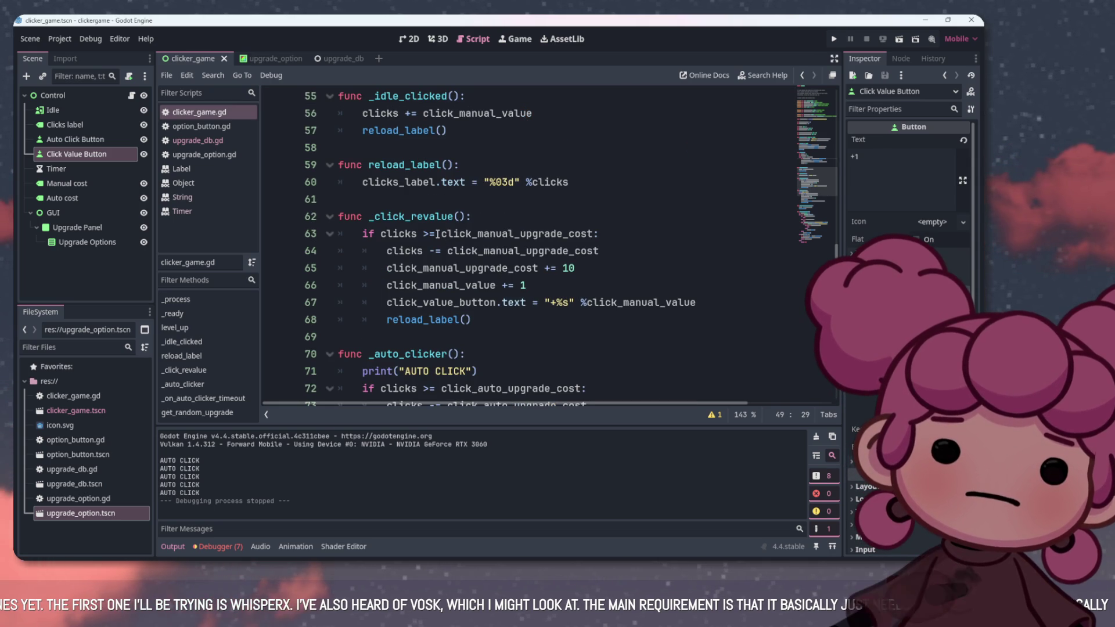
drag(441, 234, 596, 235)
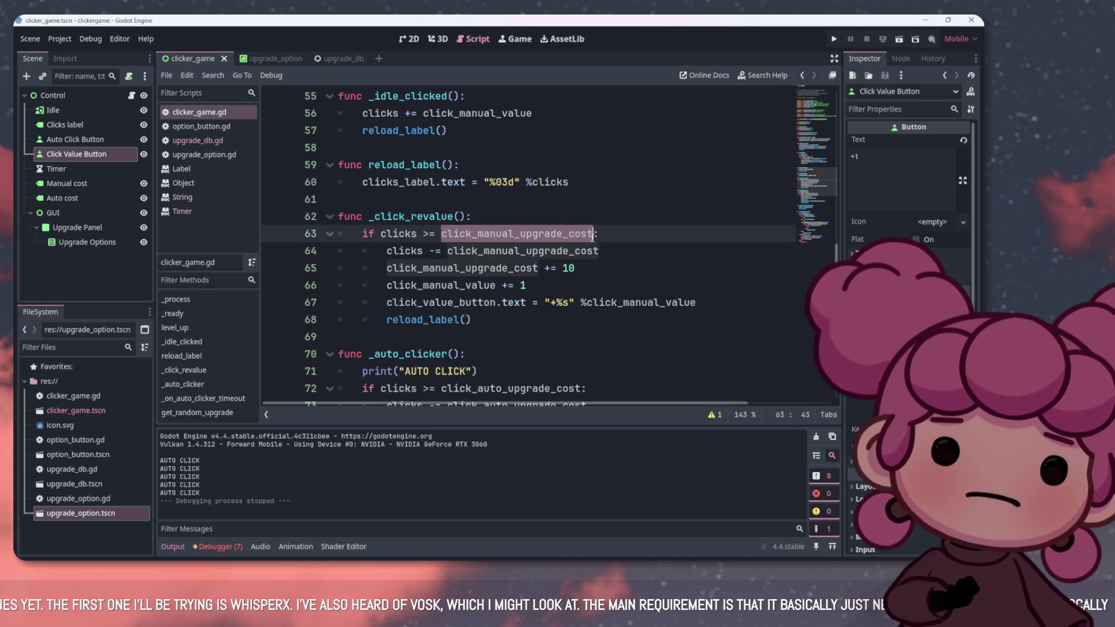
click(548, 268)
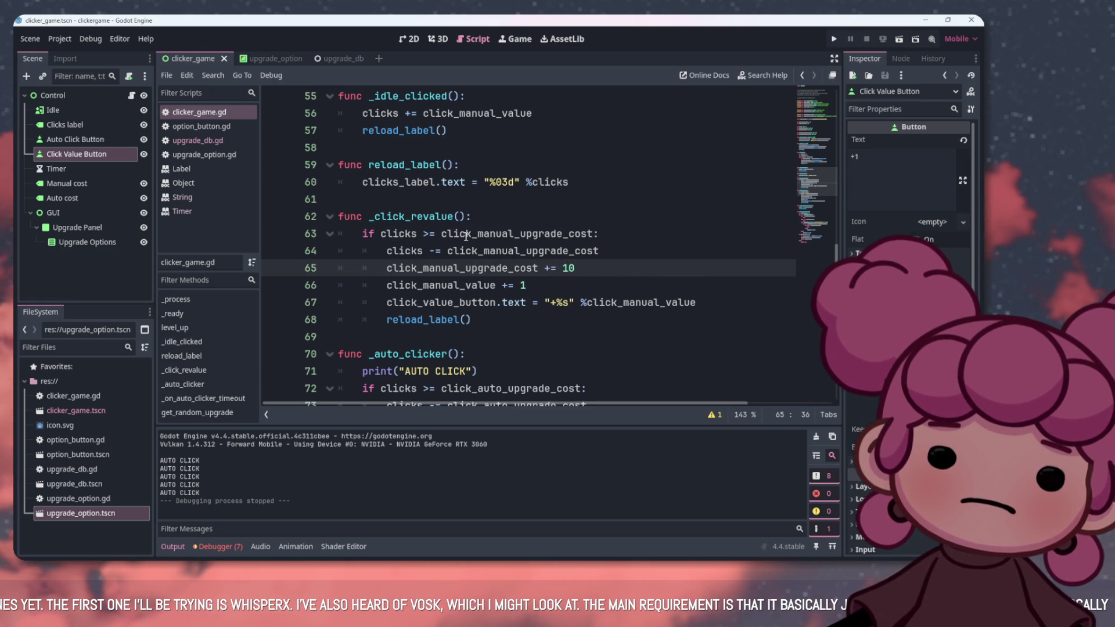
mouse_move(470, 234)
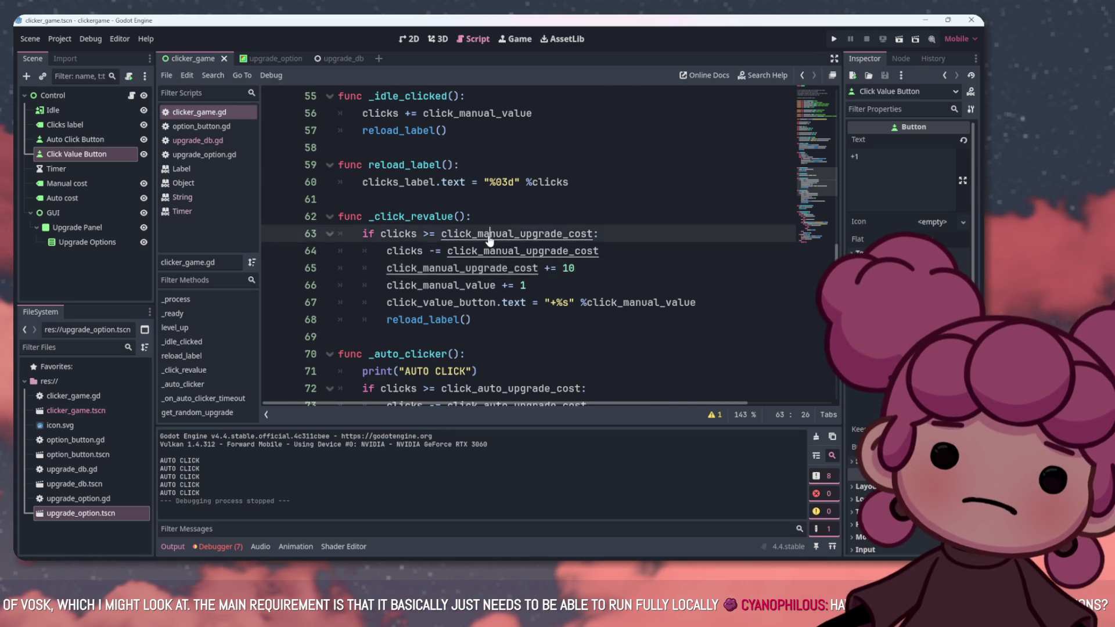
ctrl+click(496, 234)
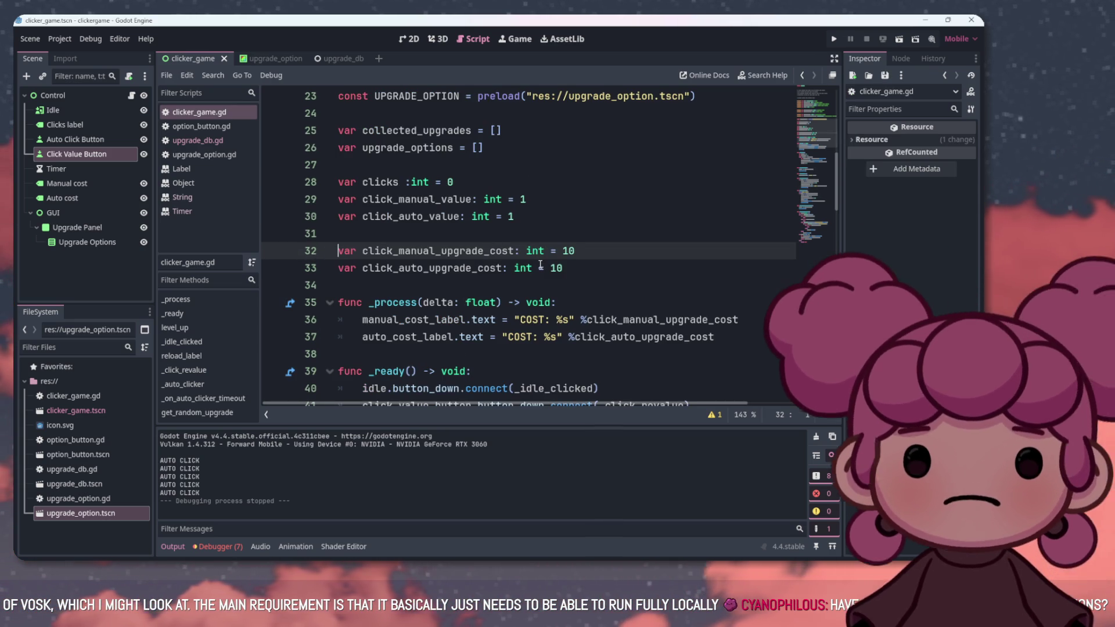
scroll(542, 270, down, 15)
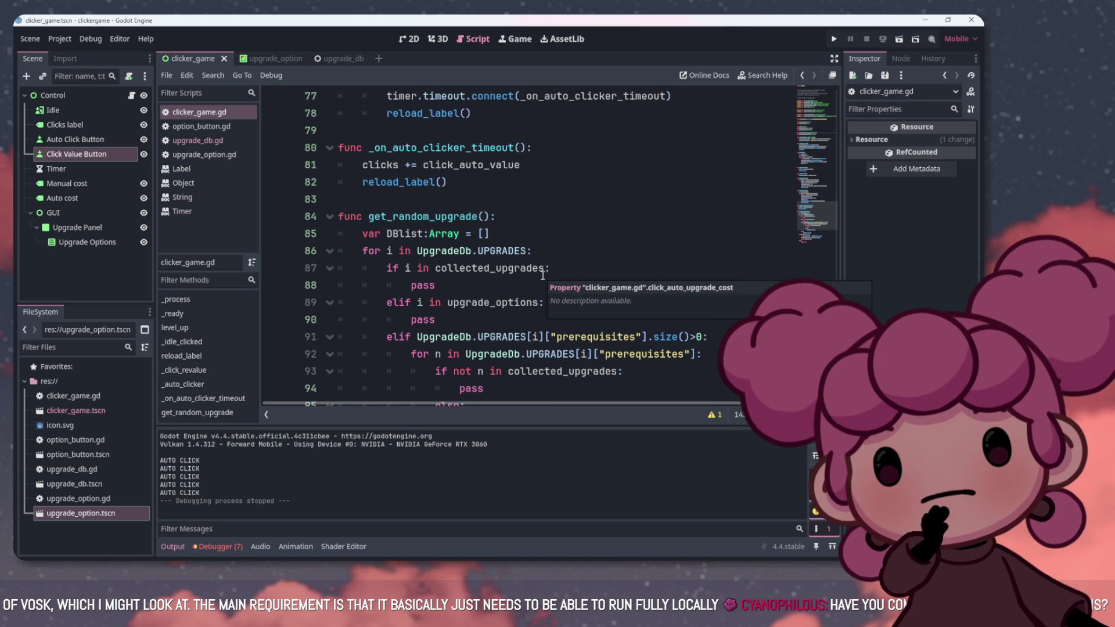
scroll(543, 275, up, 3)
scroll(541, 276, down, 3)
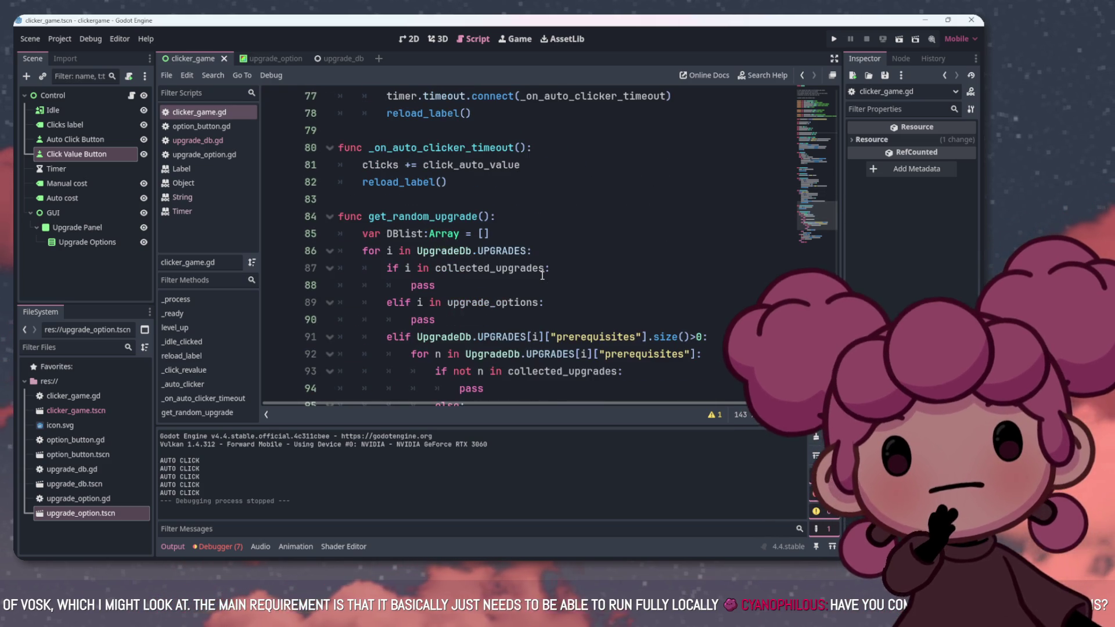
scroll(541, 275, up, 3)
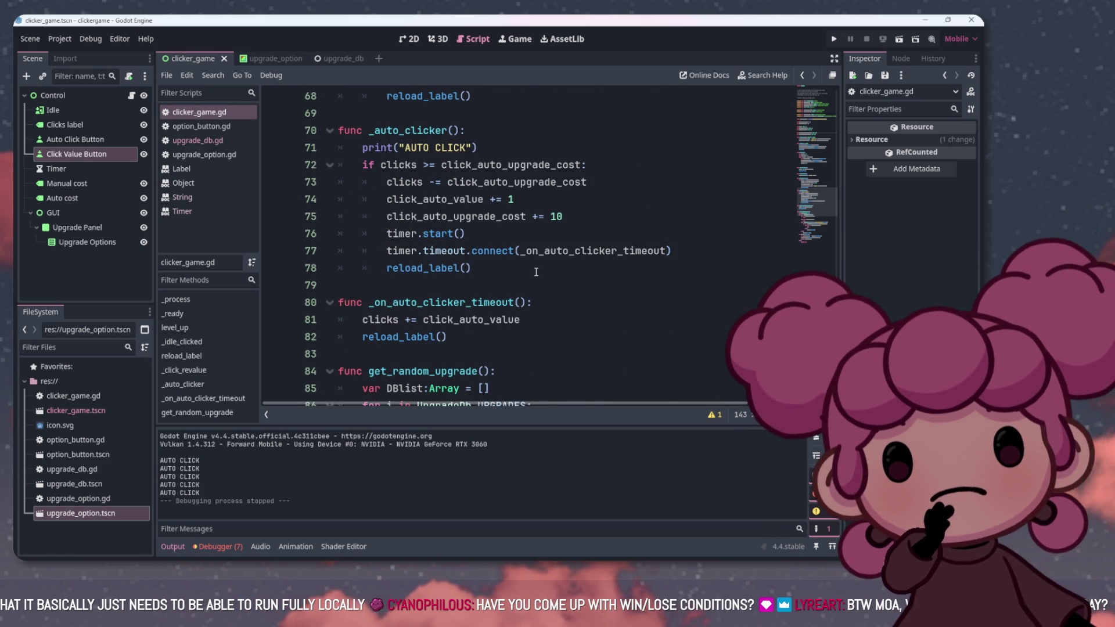
scroll(533, 271, up, 1)
scroll(530, 266, up, 2)
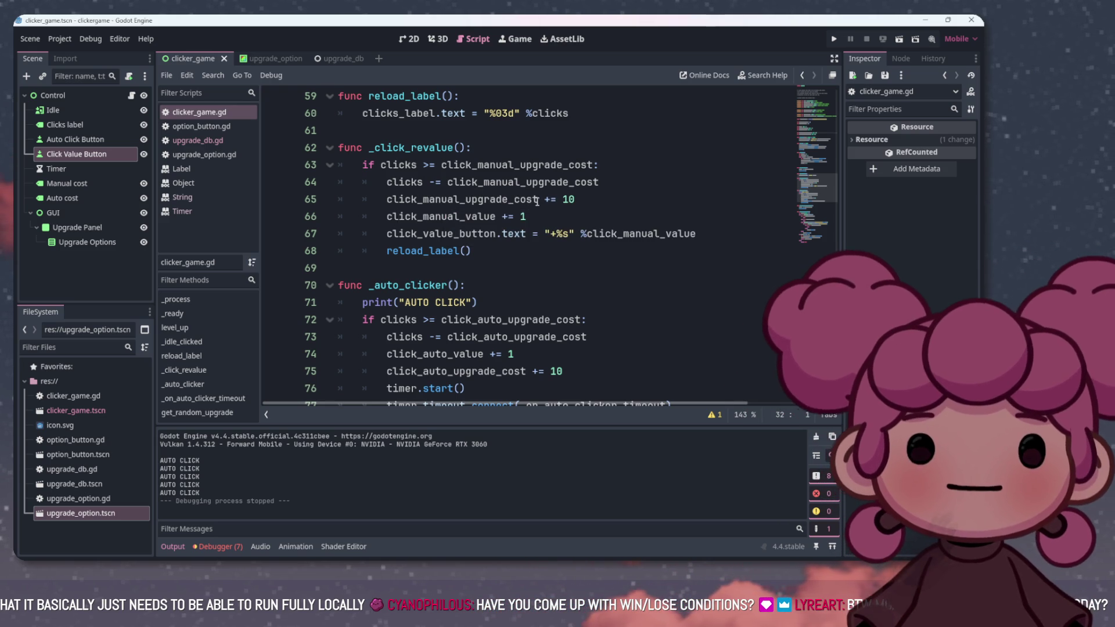
click(586, 198)
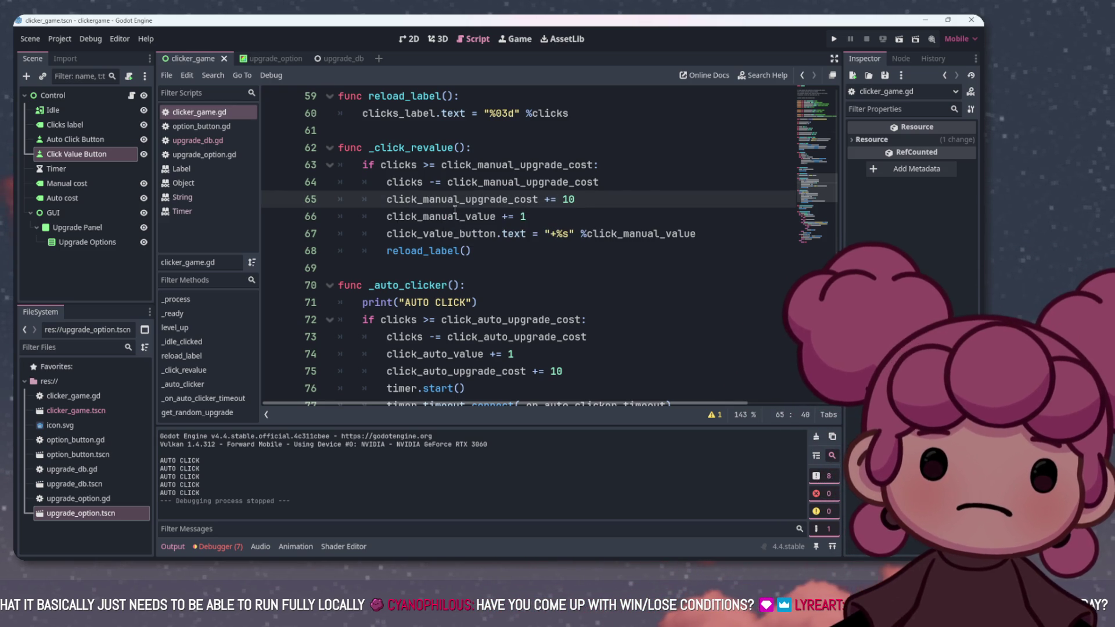
drag(580, 199, 539, 200)
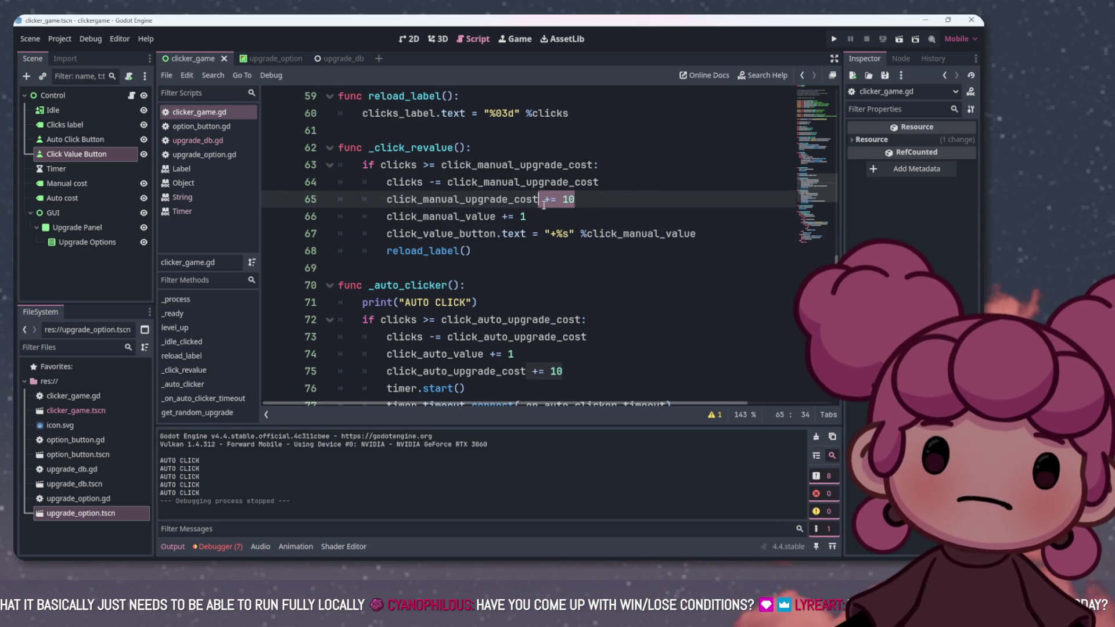
click(471, 216)
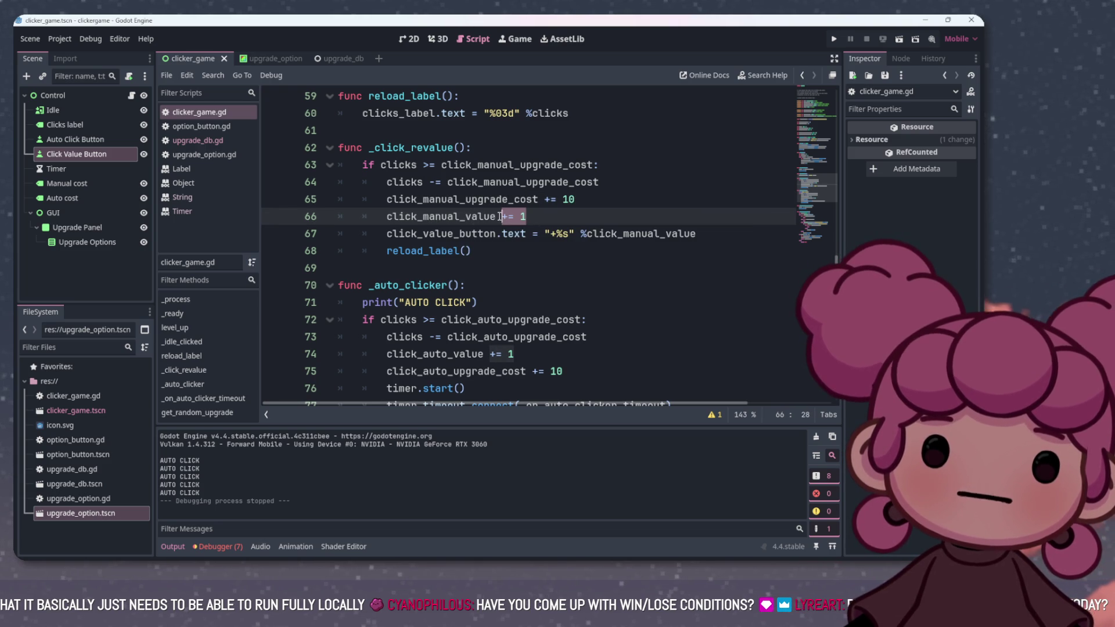
click(450, 228)
scroll(391, 234, up, 1)
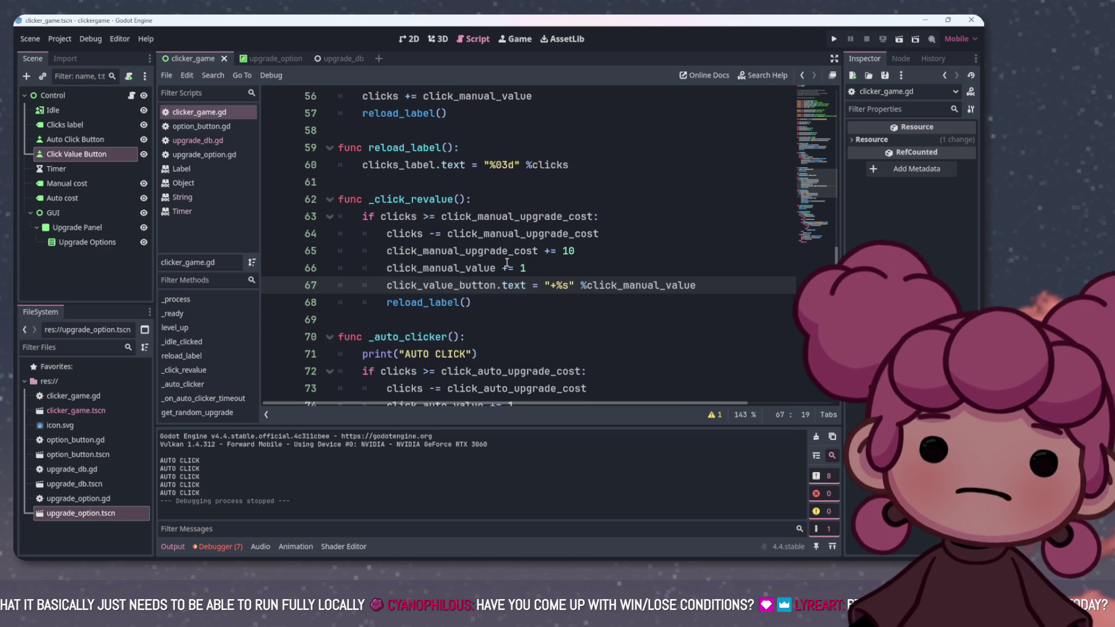
drag(387, 290, 683, 285)
scroll(653, 270, down, 3)
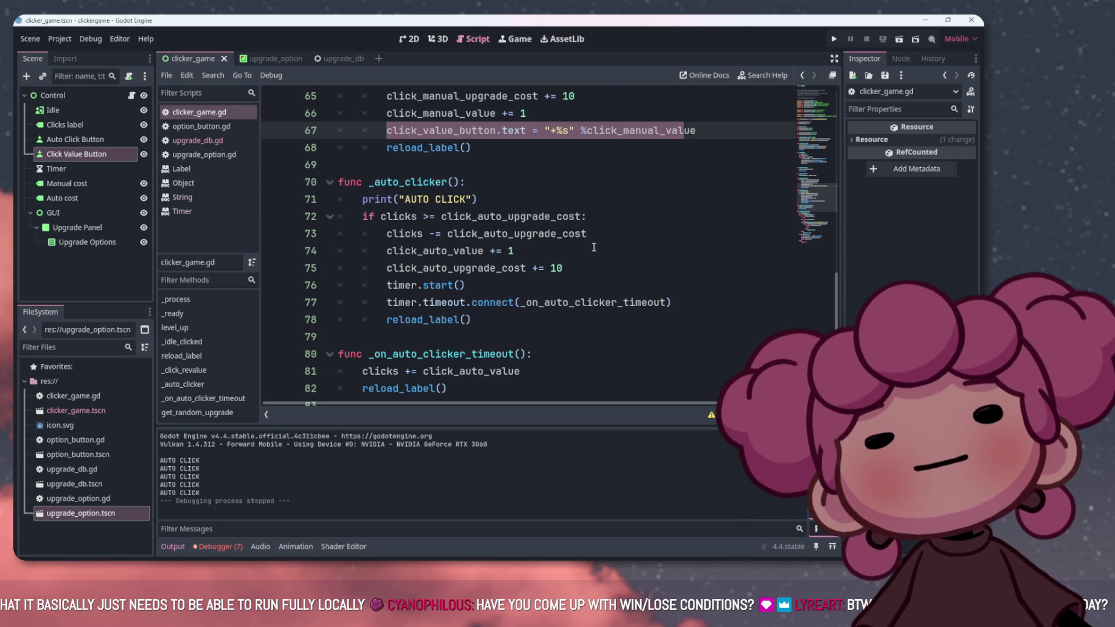
Scroll clicker_game.gd and place the cursor on line 74's click_auto_value += 1
scroll(420, 190, up, 1)
scroll(420, 190, down, 4)
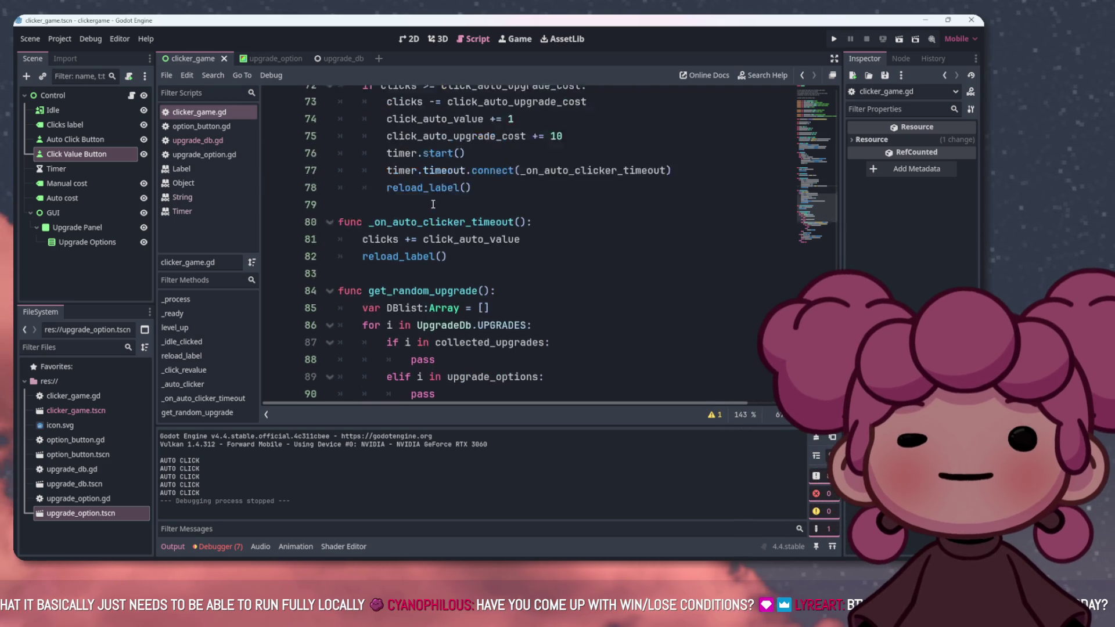
scroll(356, 249, up, 3)
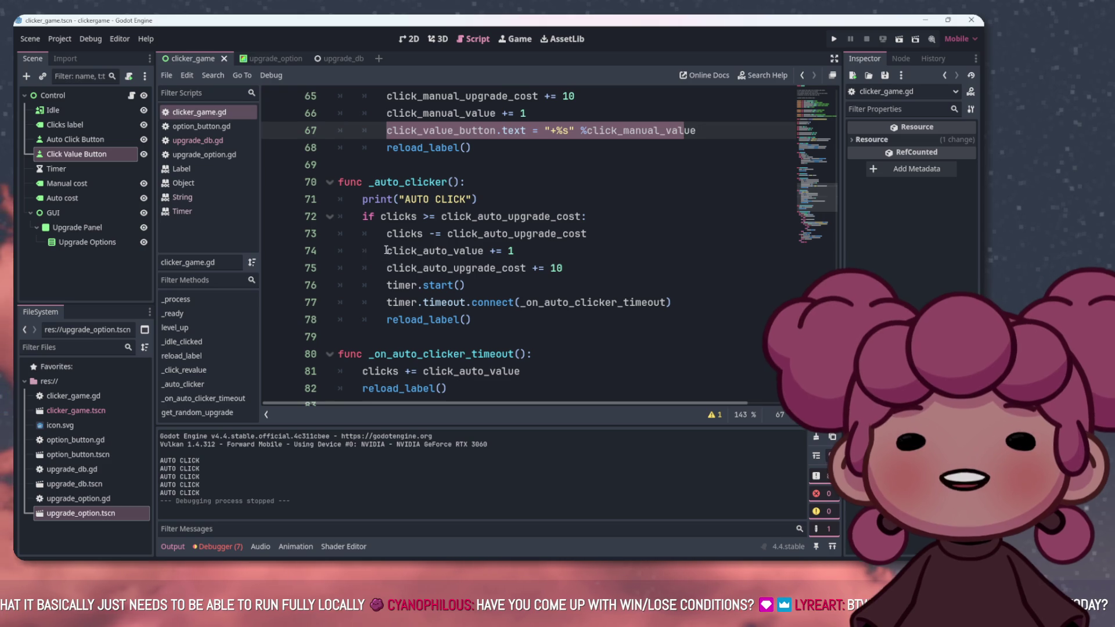
click(356, 249)
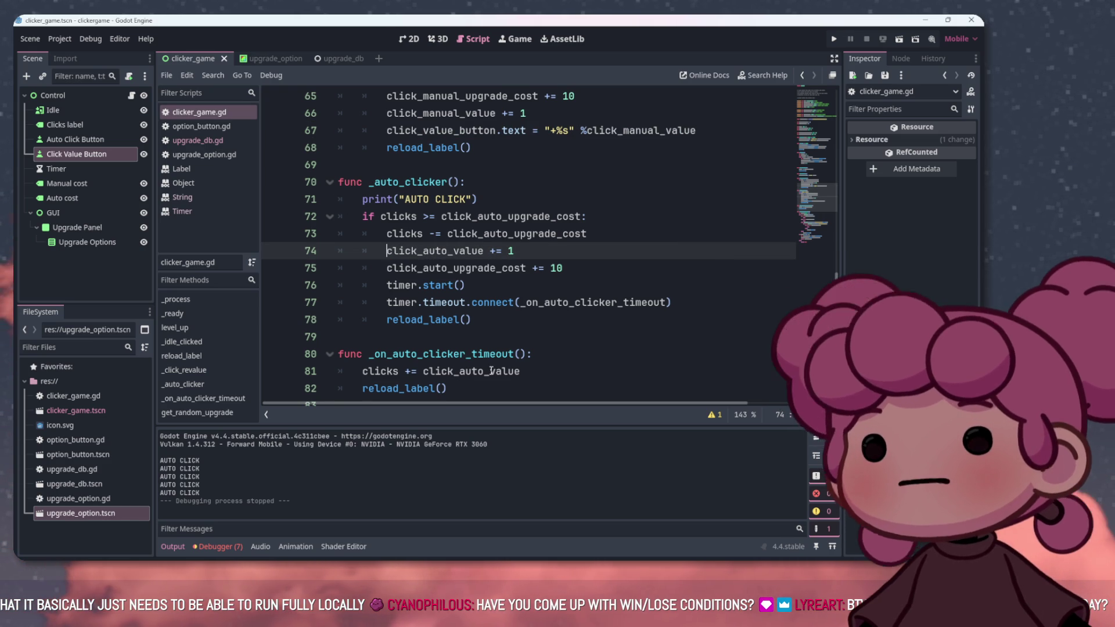
Switch to the Obsidian notes window showing the CUSTOM FLOOF checklist
mouse_move(600, 549)
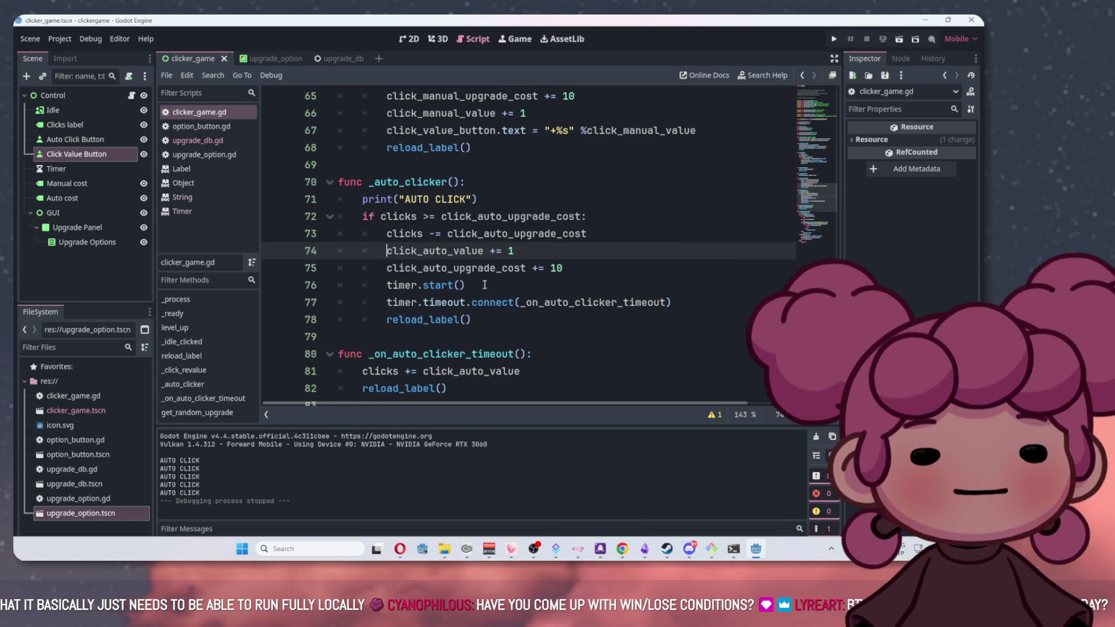
mouse_move(685, 558)
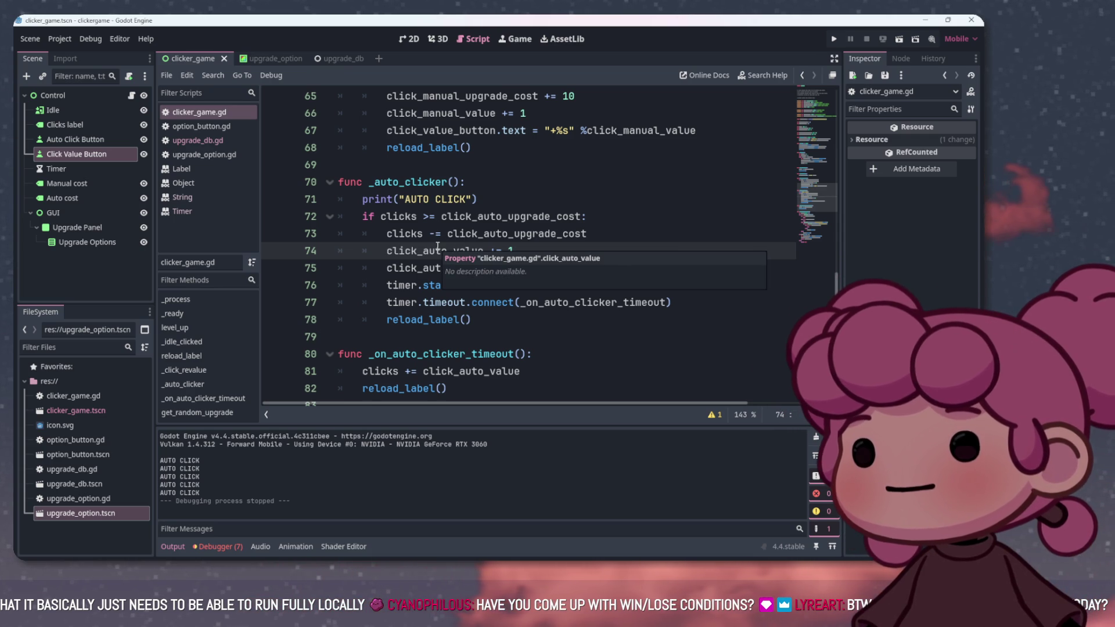
scroll(438, 247, up, 1)
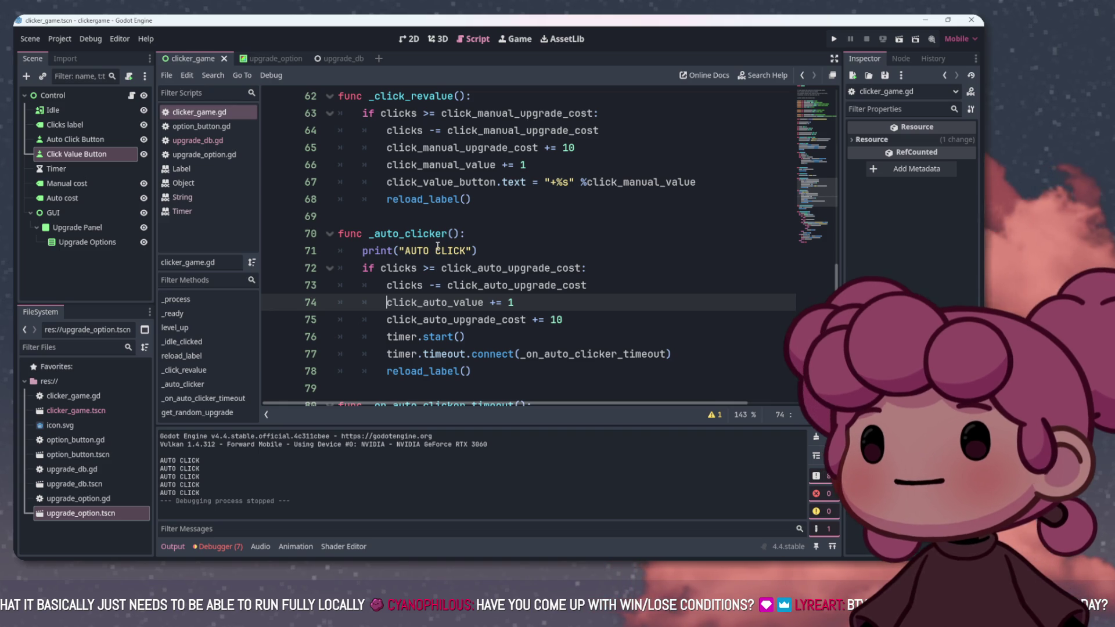
scroll(437, 257, down, 1)
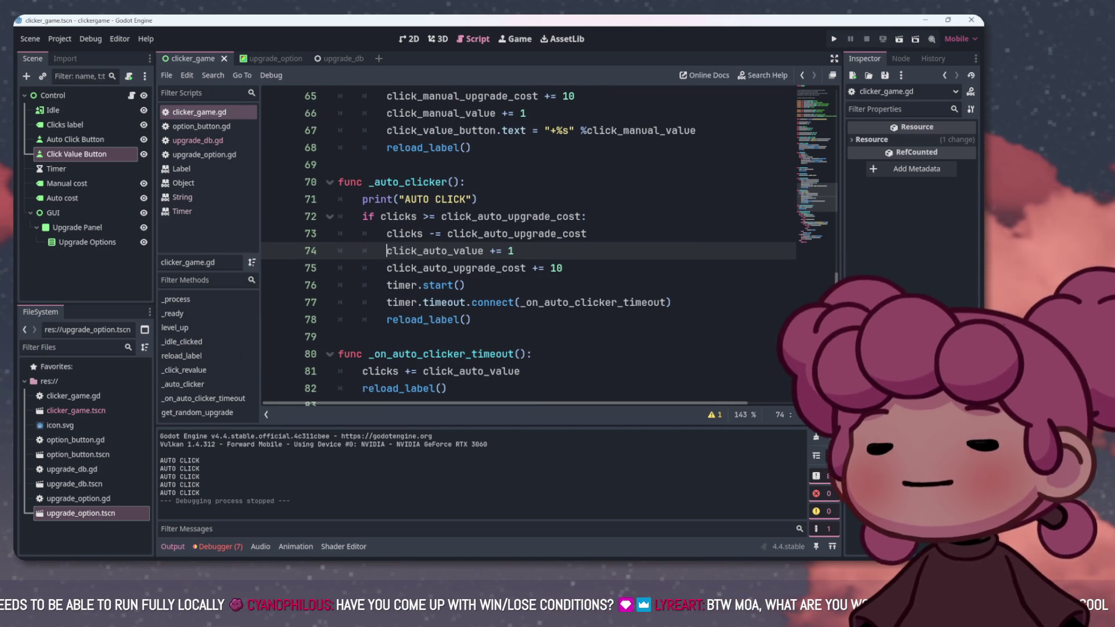
mouse_move(637, 549)
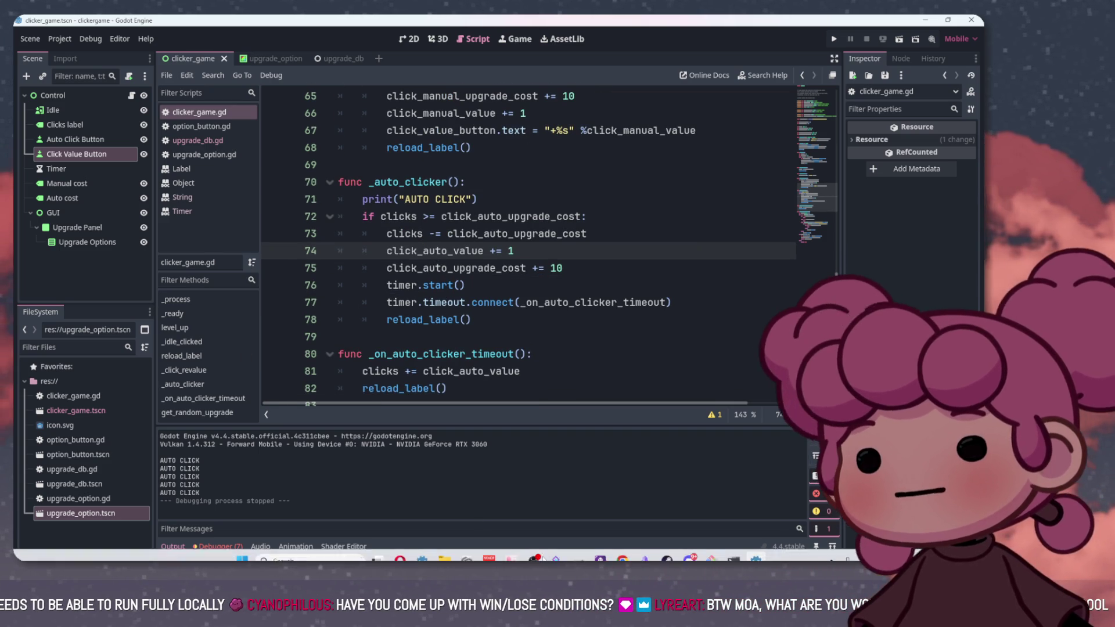
click(561, 499)
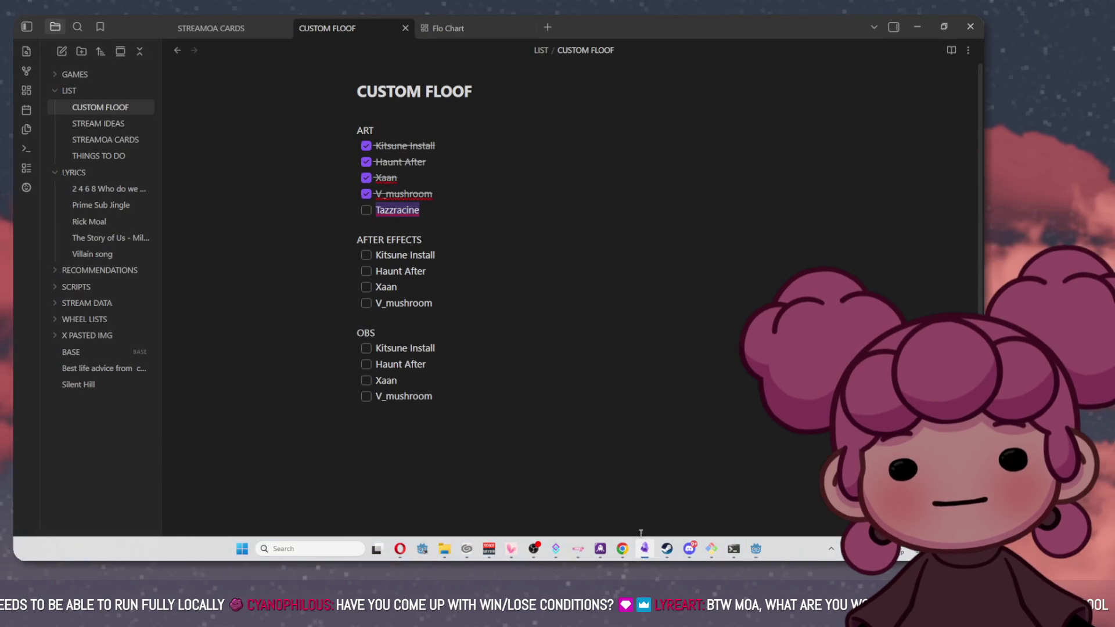
Collapse LIST, expand GAMES > CLICKER GAME, and open the POKE THE FLOOF note
click(58, 91)
click(57, 75)
click(97, 91)
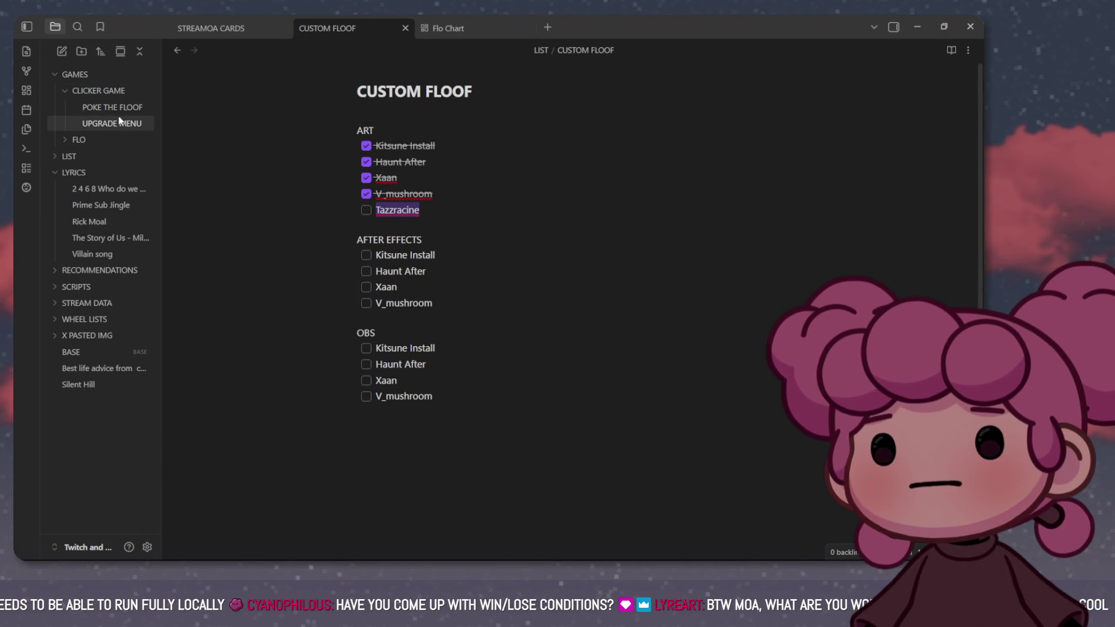
click(112, 108)
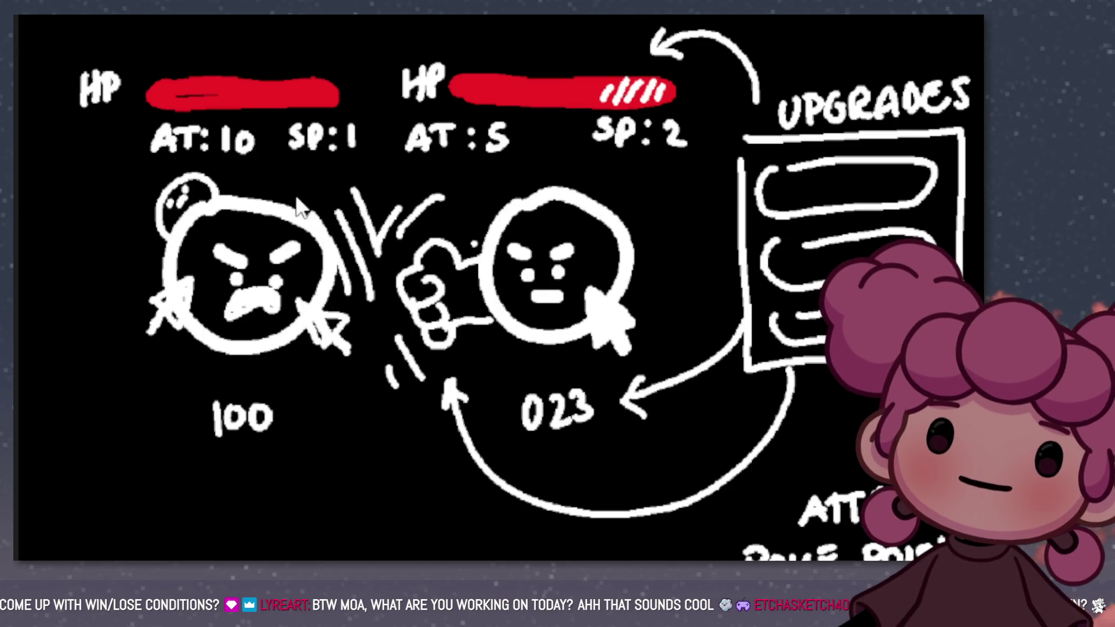
Close the enlarged fighter sketch image
click(123, 246)
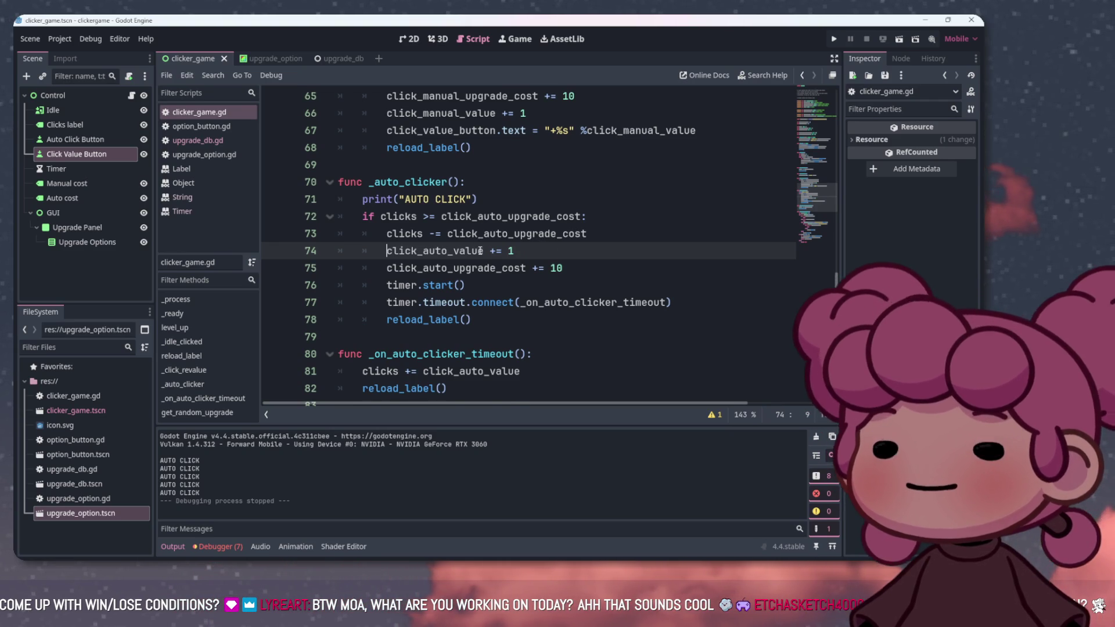
Scroll to get_random_upgrade, inspect DBlist on line 85, and follow UpgradeDb into upgrade_db.gd
scroll(480, 248, down, 2)
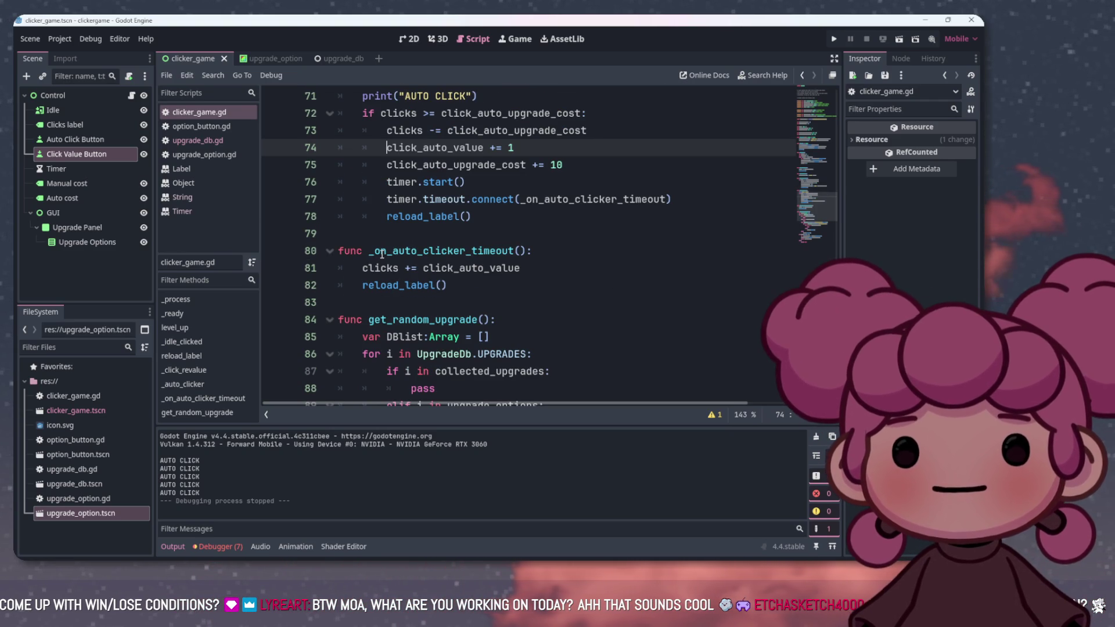
scroll(372, 268, up, 1)
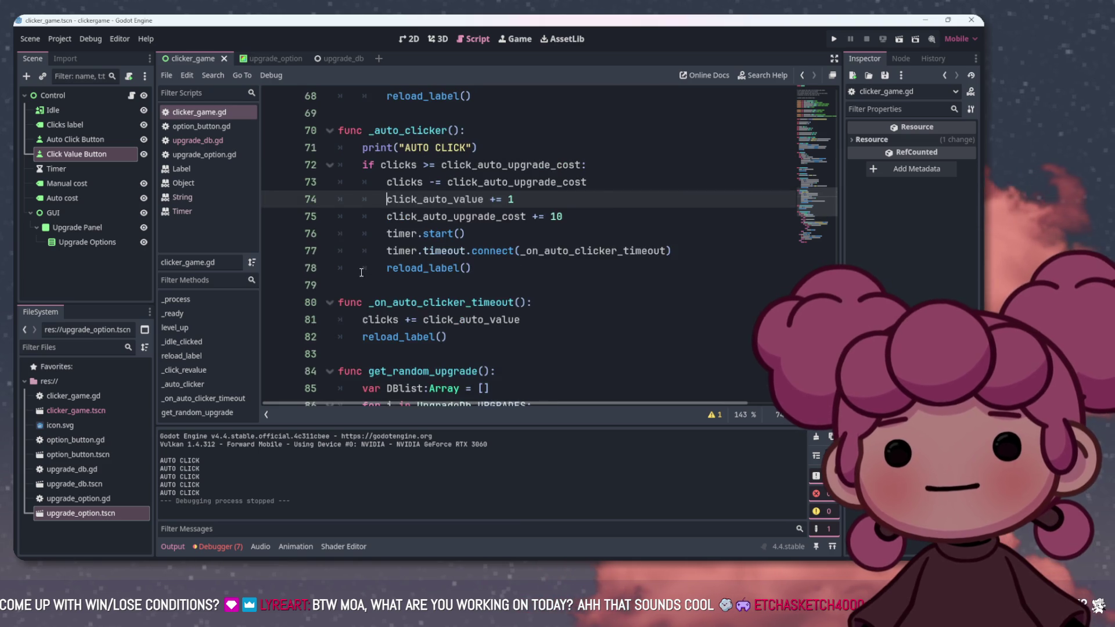
scroll(373, 276, down, 1)
scroll(401, 279, down, 1)
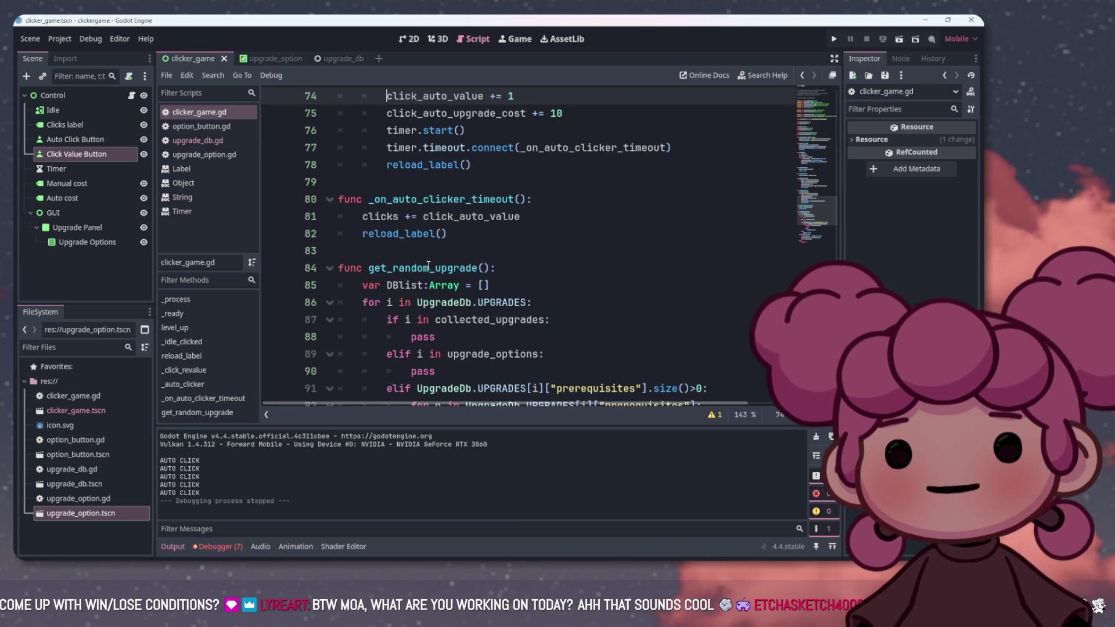
scroll(407, 227, down, 2)
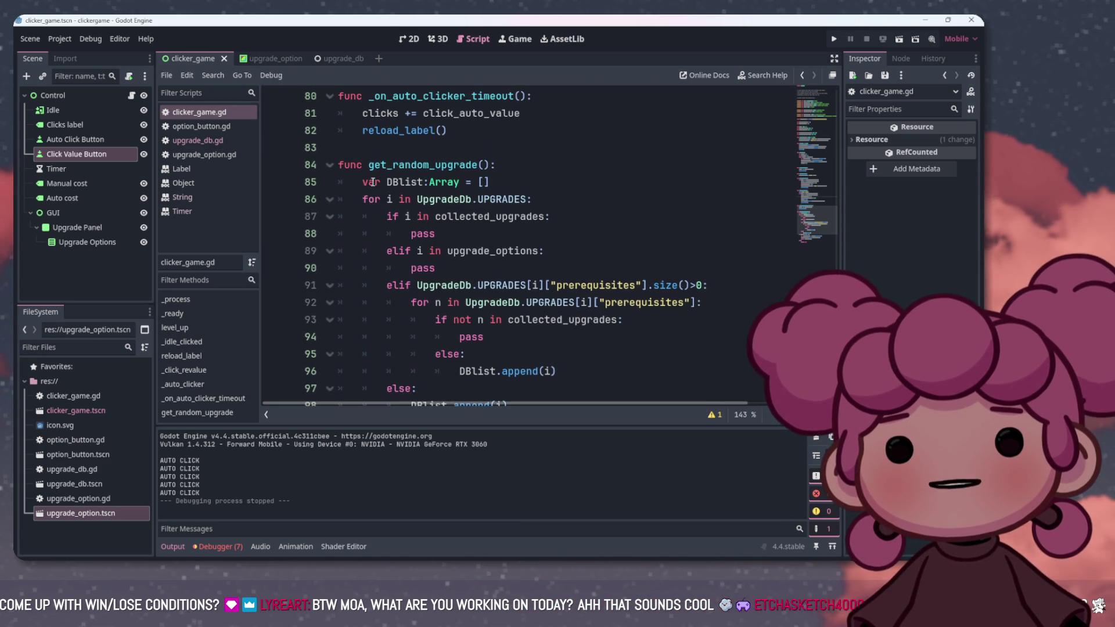
click(405, 182)
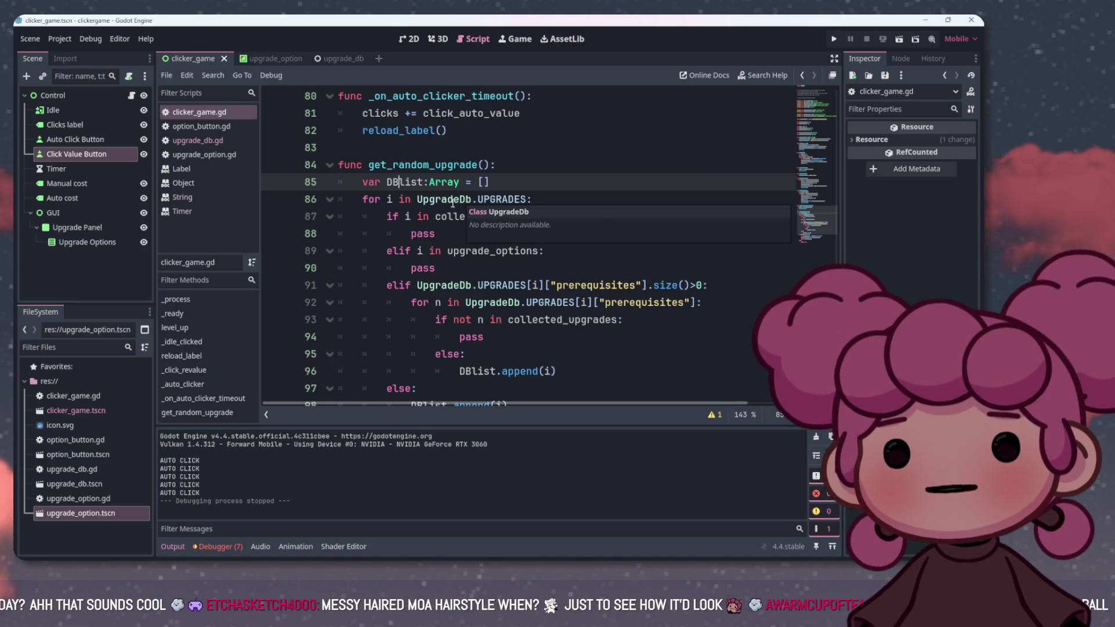
click(452, 201)
ctrl+click(452, 201)
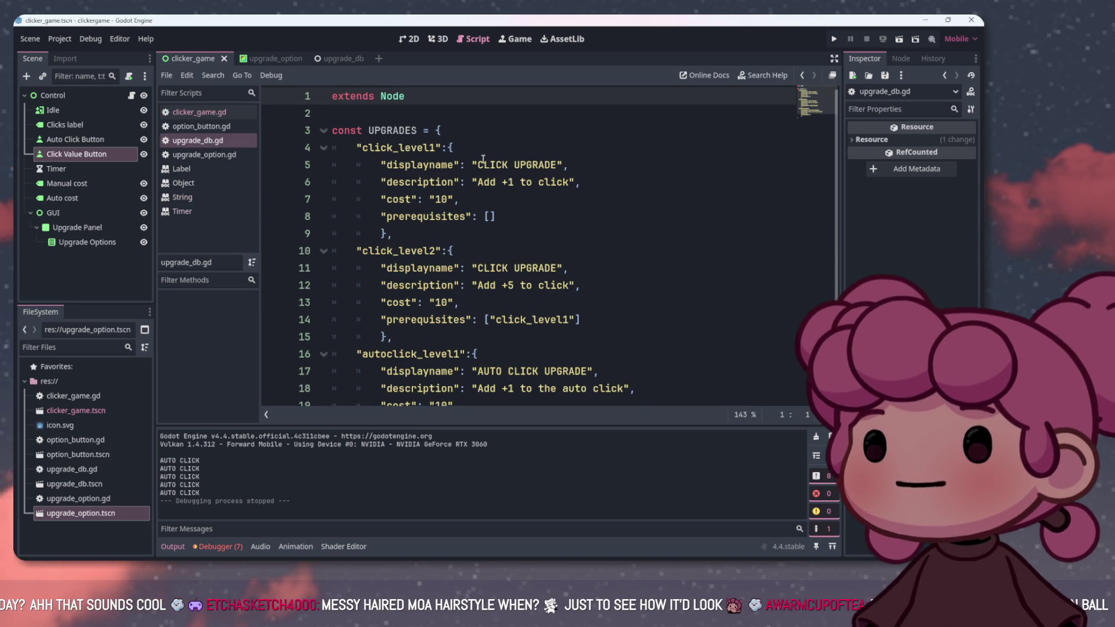
click(205, 112)
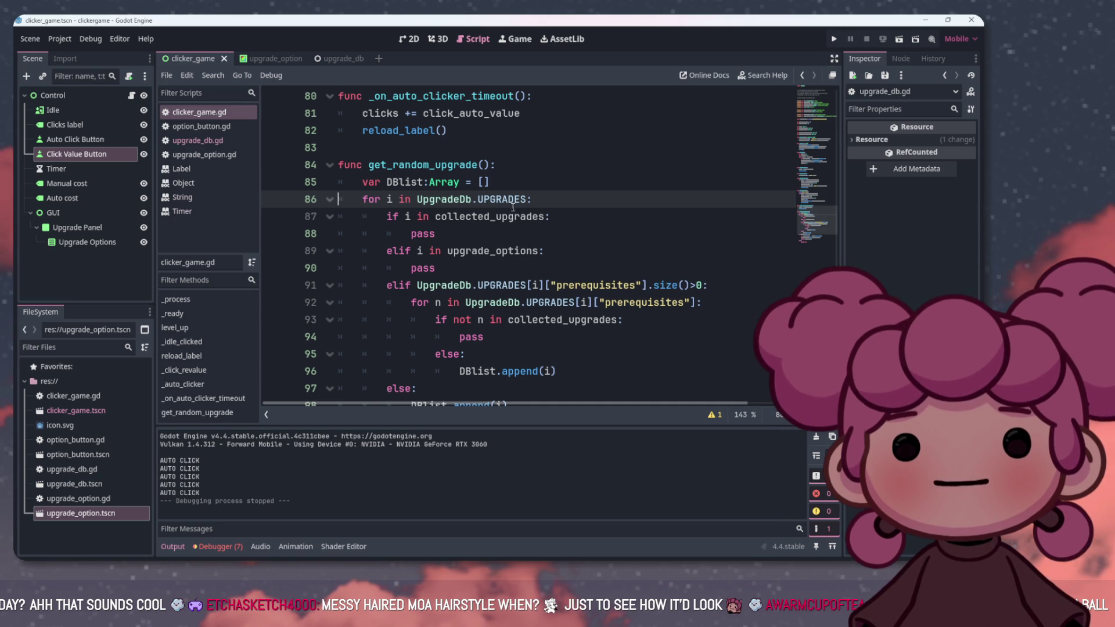
ctrl+click(491, 217)
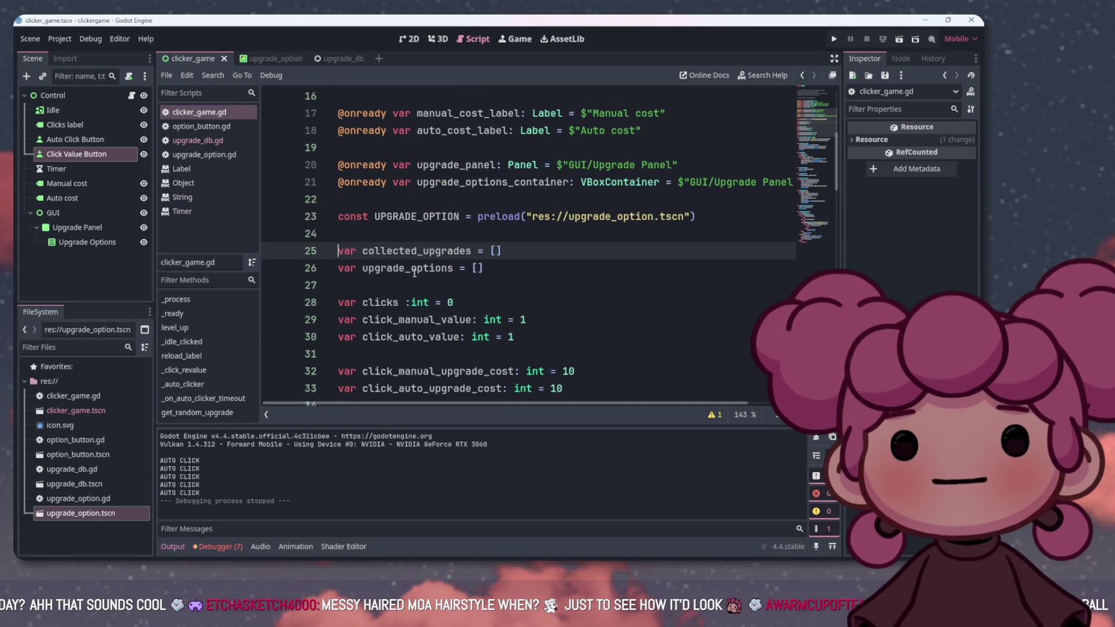
Review the collected_upgrades line and get_random_upgrade, then run the clicker game and restart it
key(End)
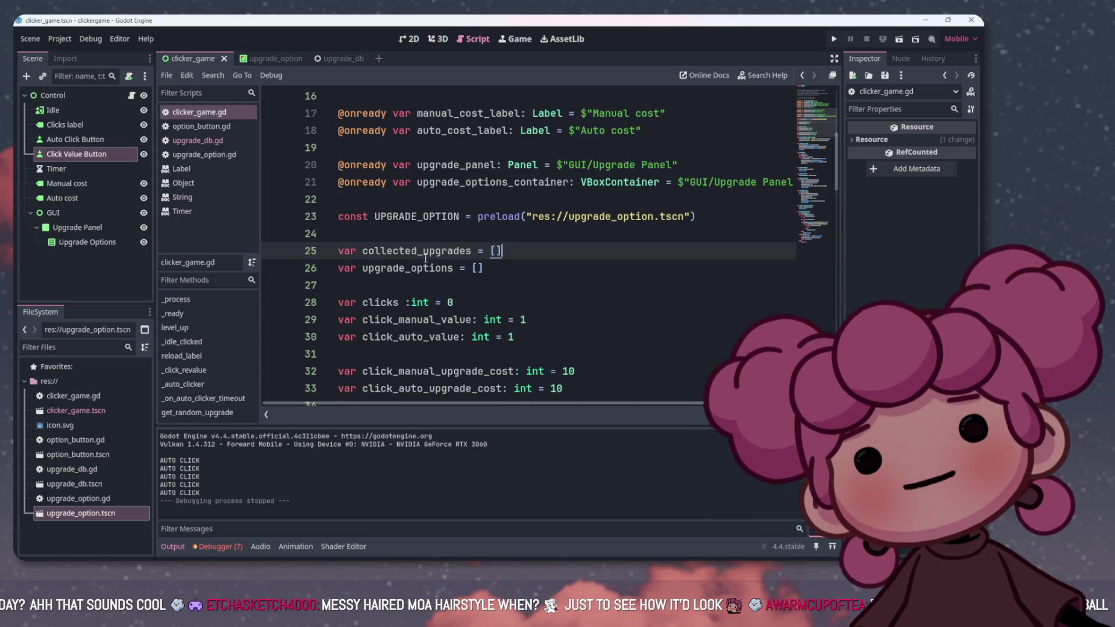
scroll(426, 259, down, 20)
scroll(432, 263, down, 2)
scroll(432, 263, up, 2)
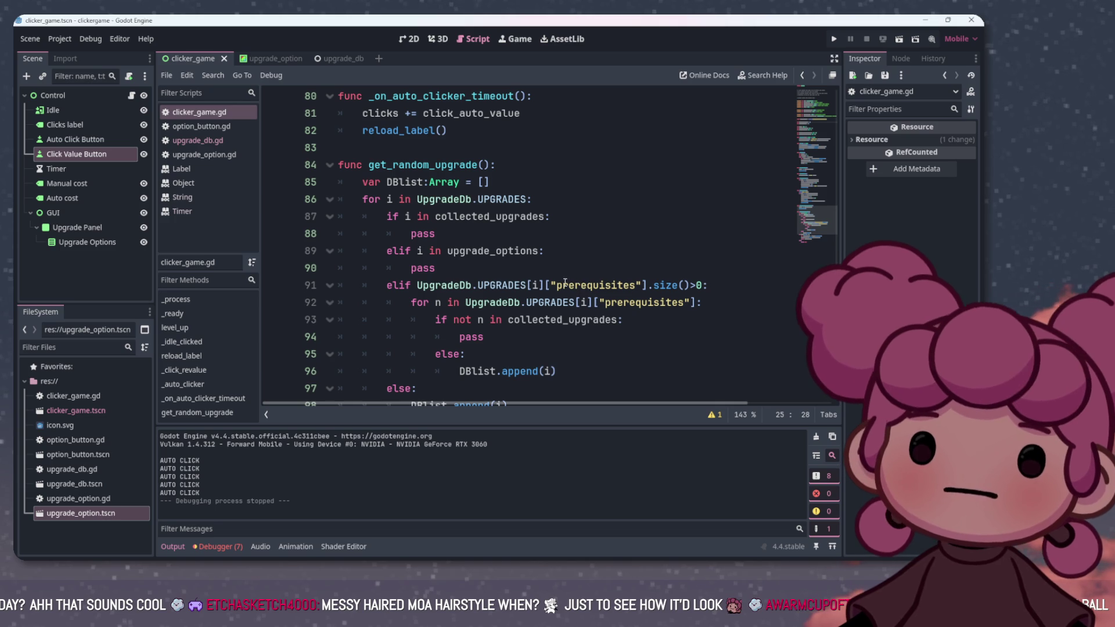
scroll(549, 284, down, 1)
scroll(549, 284, up, 1)
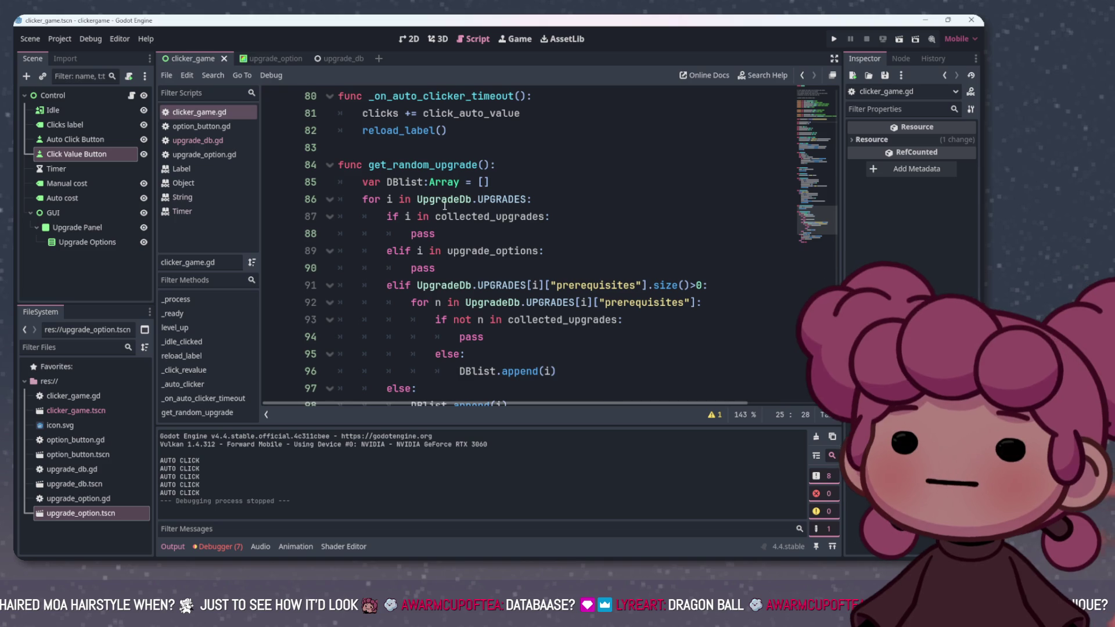
scroll(741, 87, down, 1)
click(833, 40)
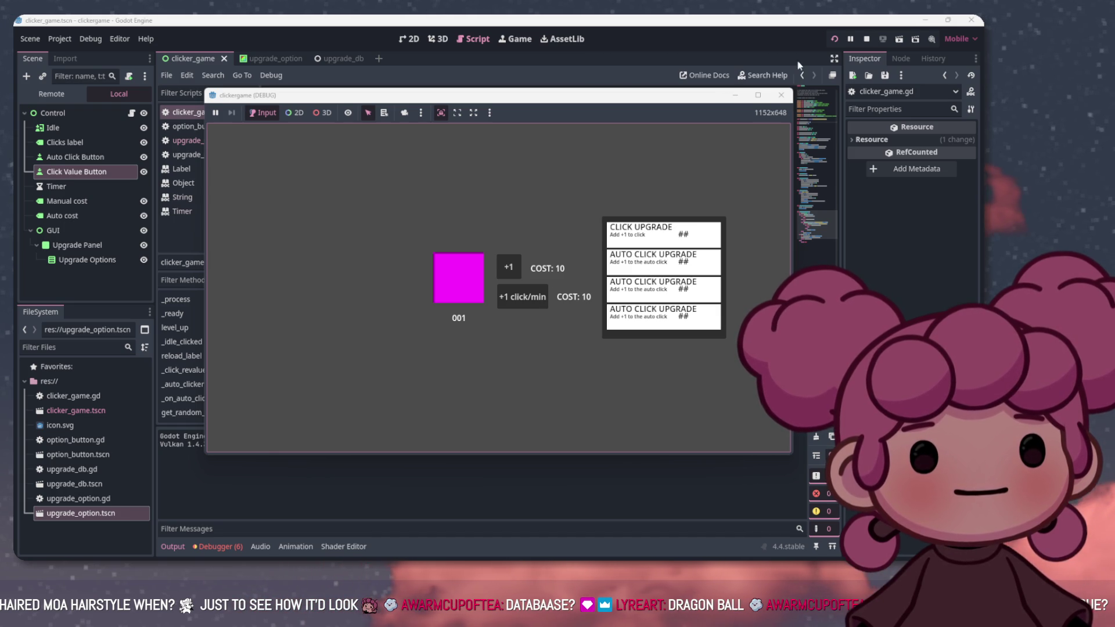
click(866, 38)
Relaunch the clicker game several times to reshuffle the four upgrade cards, then stop it
click(836, 39)
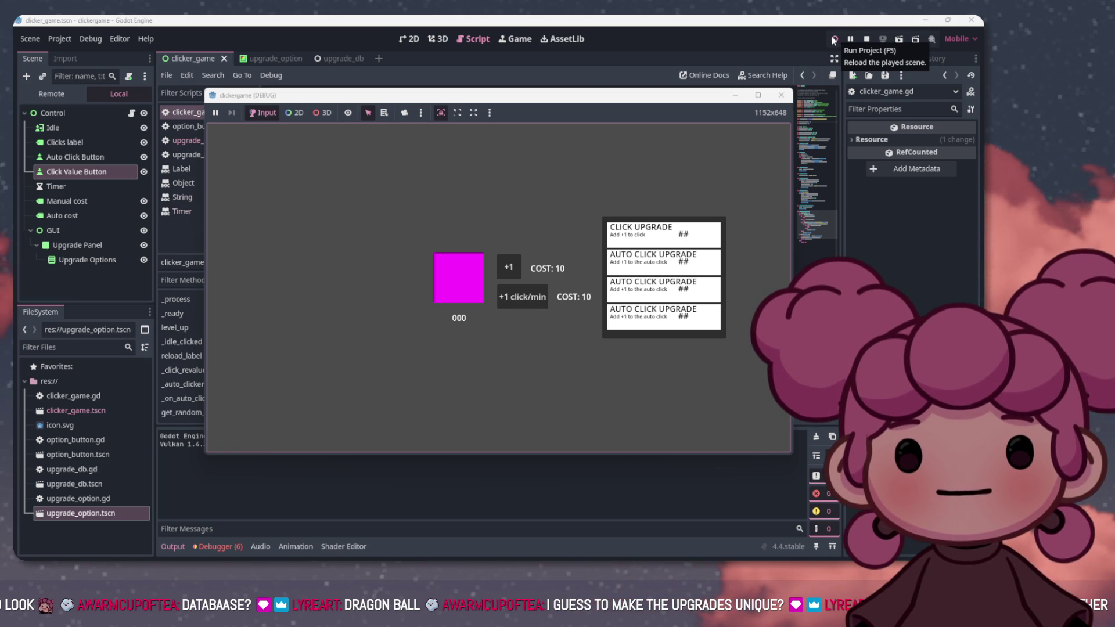
click(836, 38)
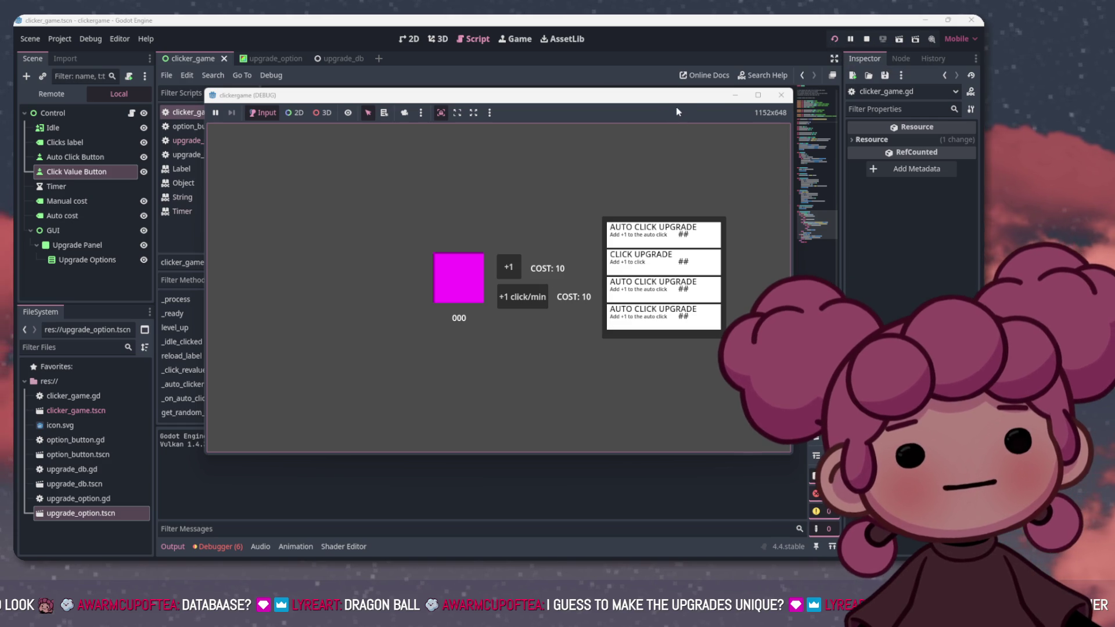
click(865, 39)
click(835, 39)
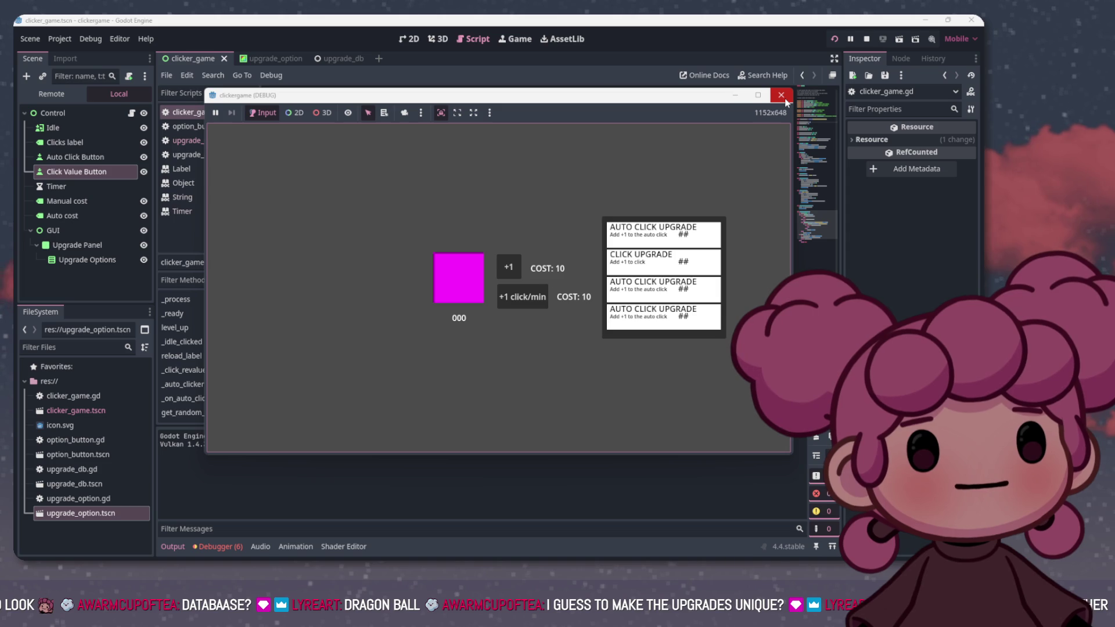
click(784, 99)
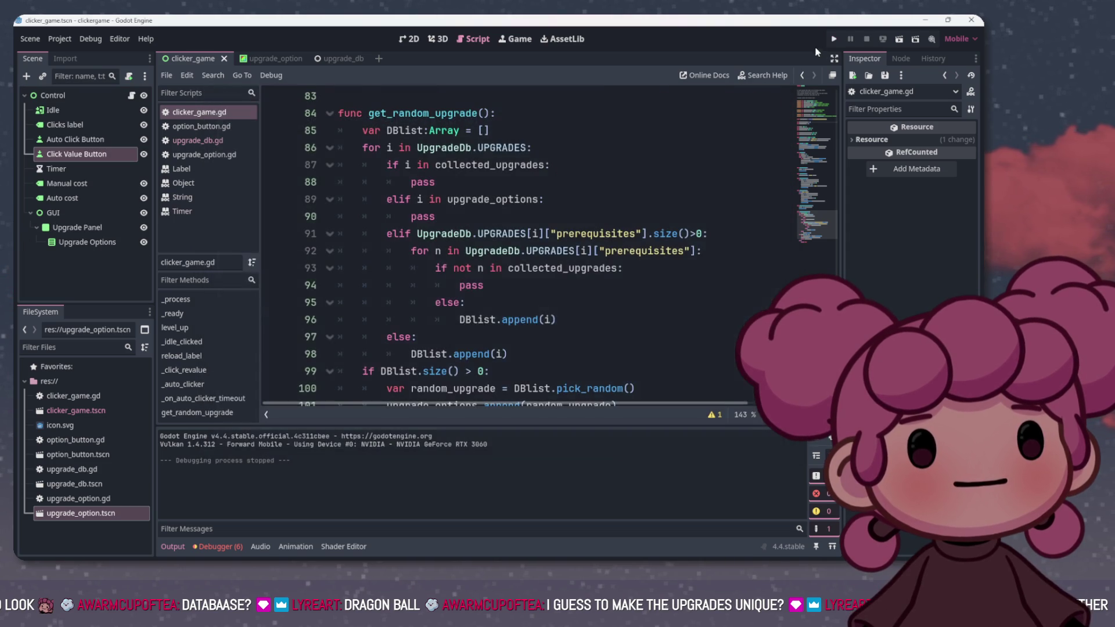
click(835, 39)
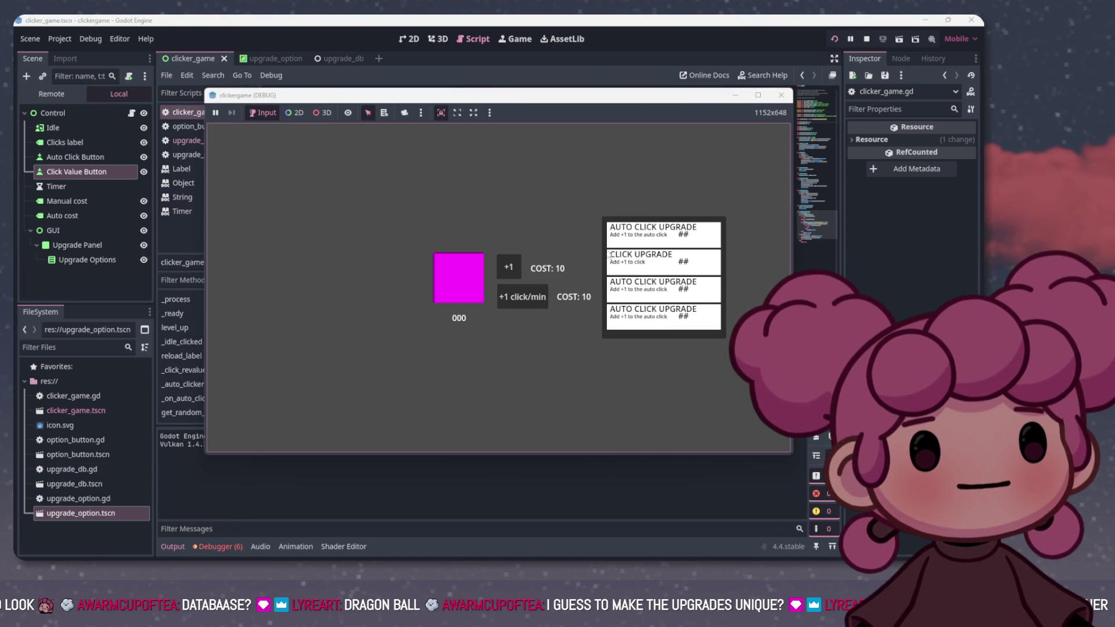
click(833, 39)
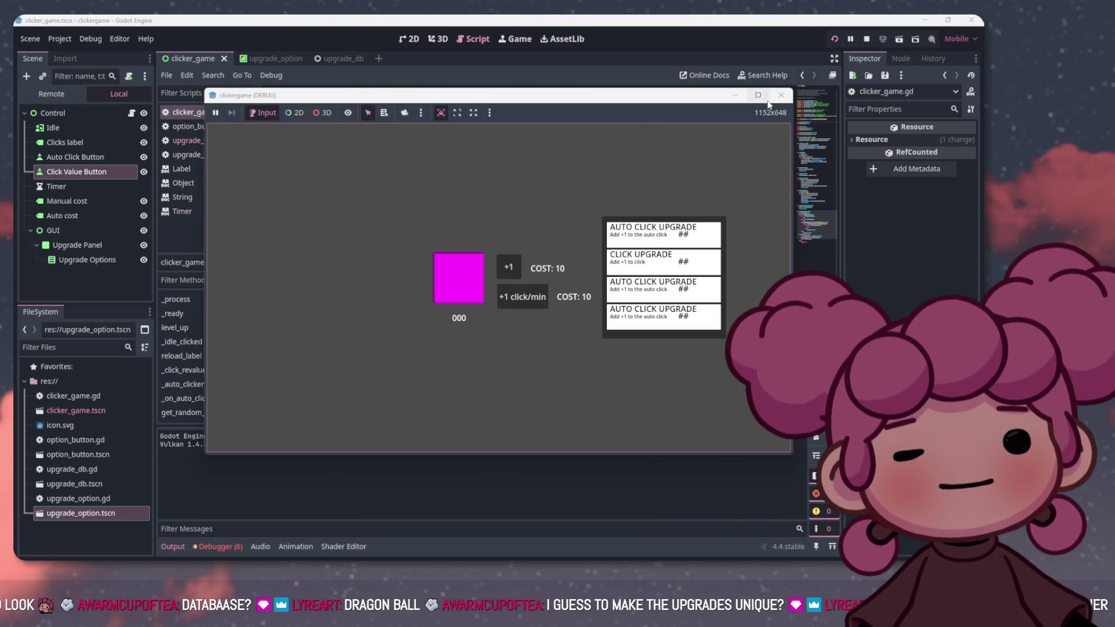
click(781, 95)
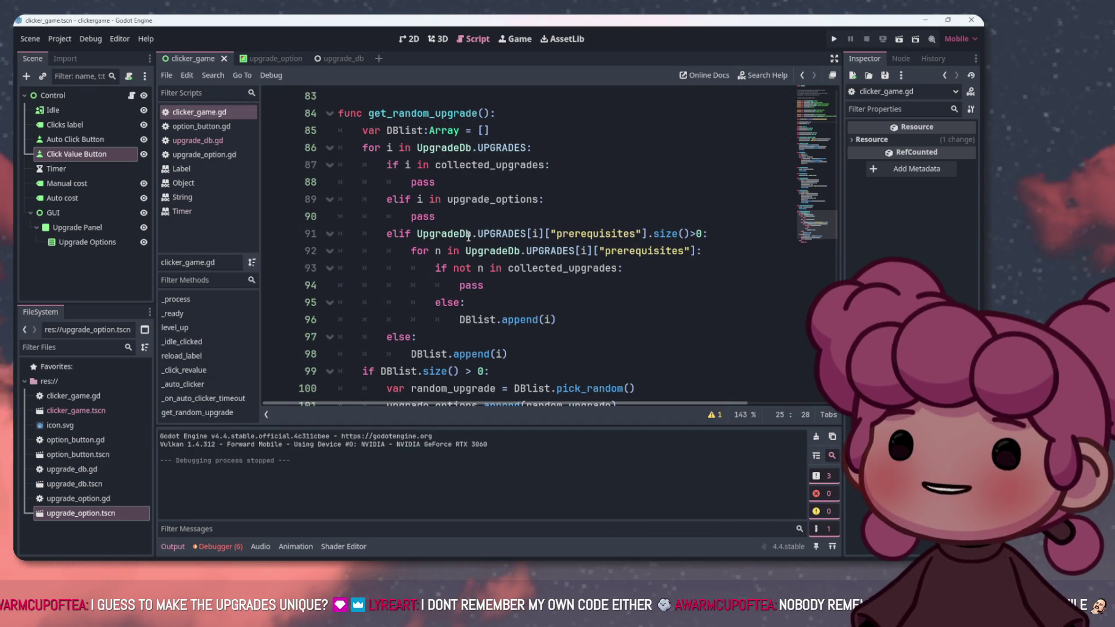
Inspect UpgradeDb.UPGRADES[i] on line 91, read the Array append docs, then return to clicker_game.gd
scroll(468, 236, up, 1)
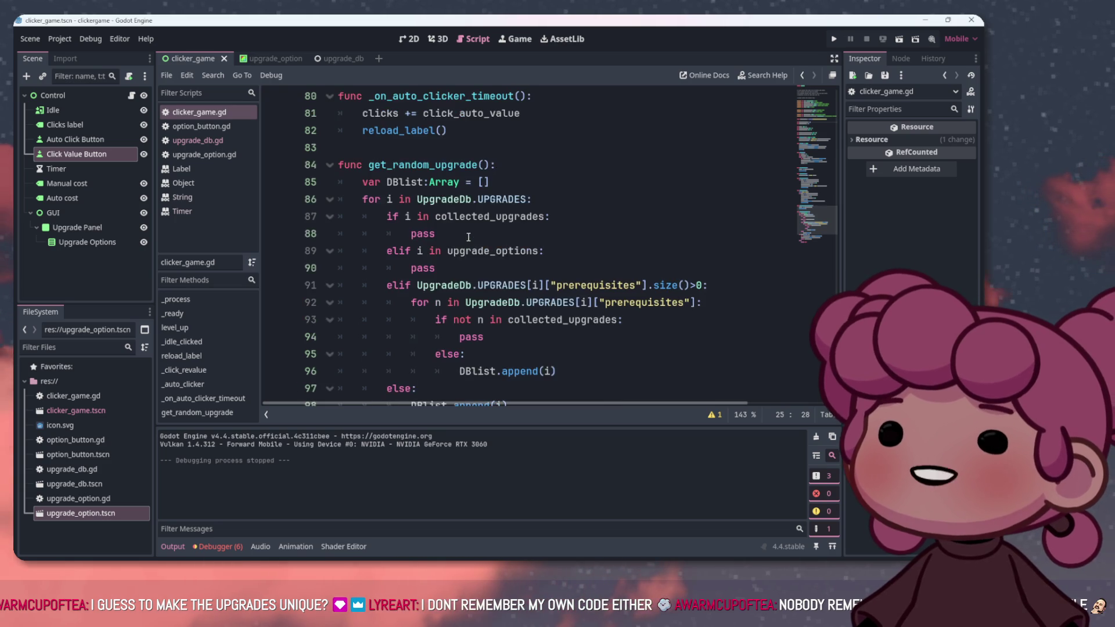
scroll(468, 235, down, 3)
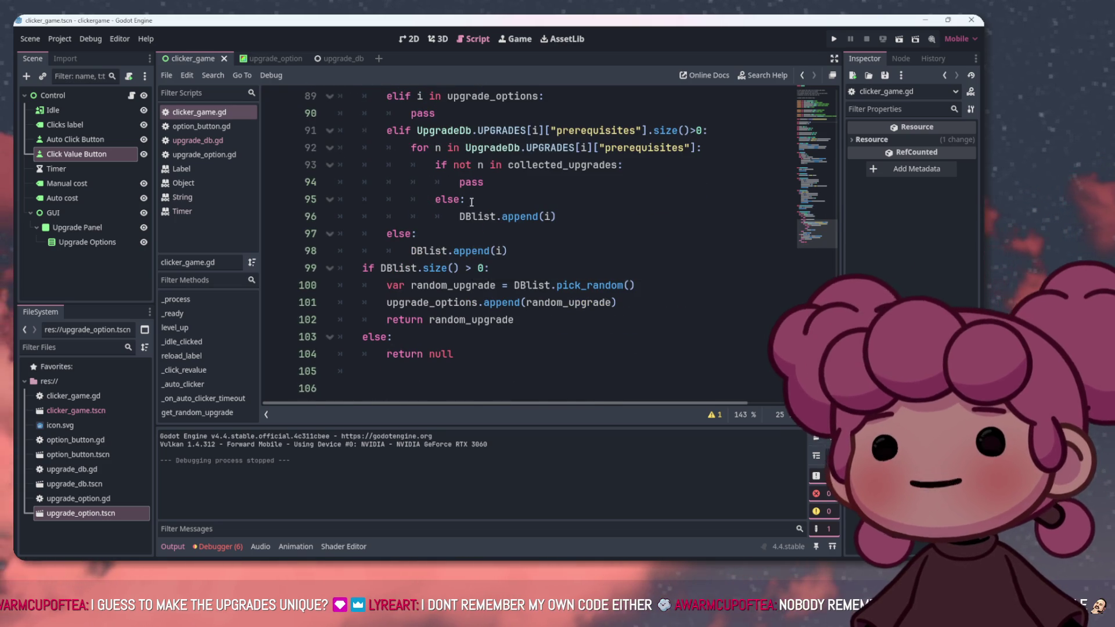
scroll(467, 233, up, 2)
drag(419, 233, 708, 234)
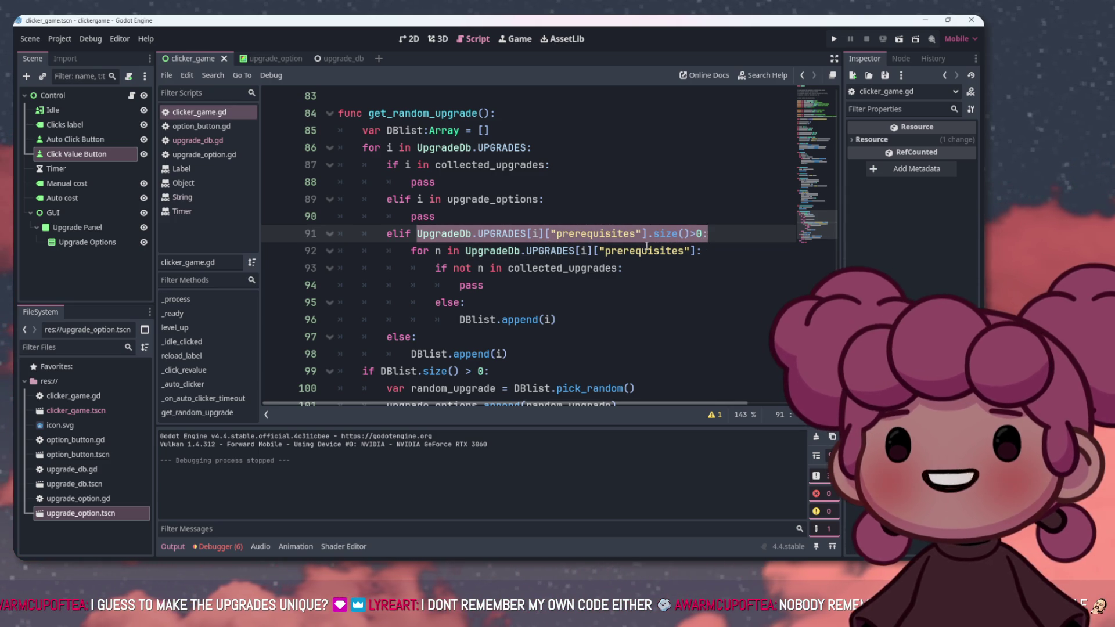
click(649, 250)
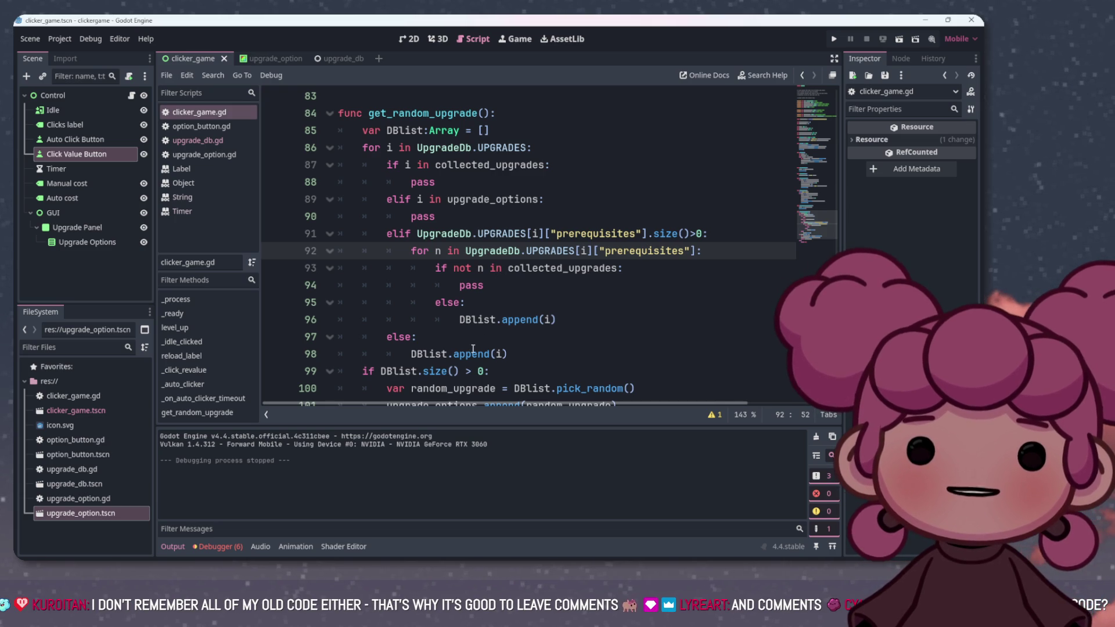
ctrl+click(523, 320)
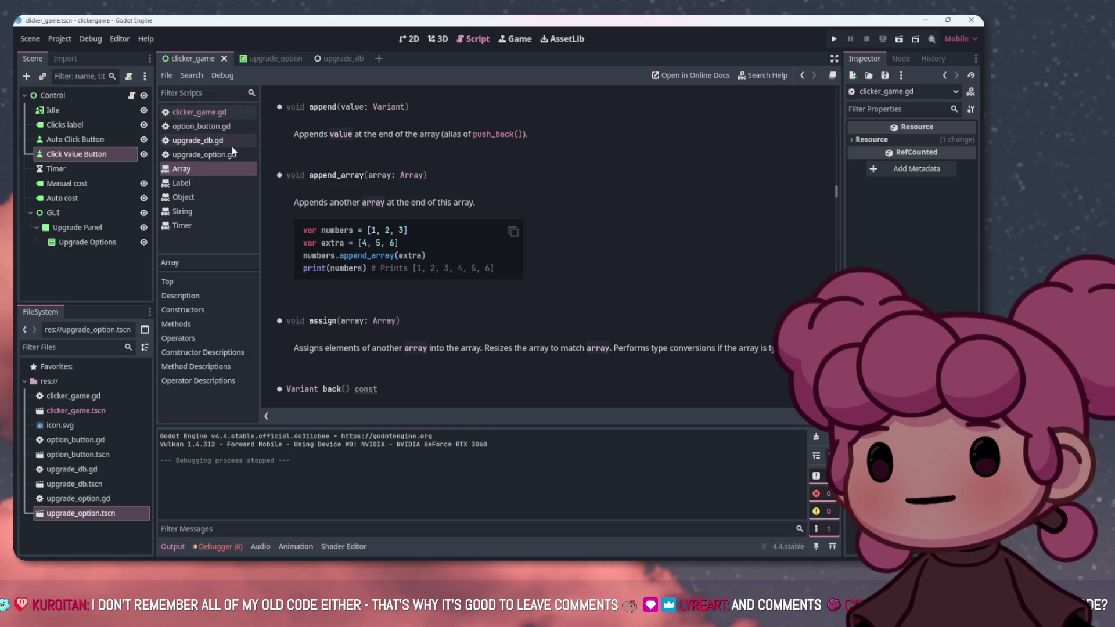
click(230, 113)
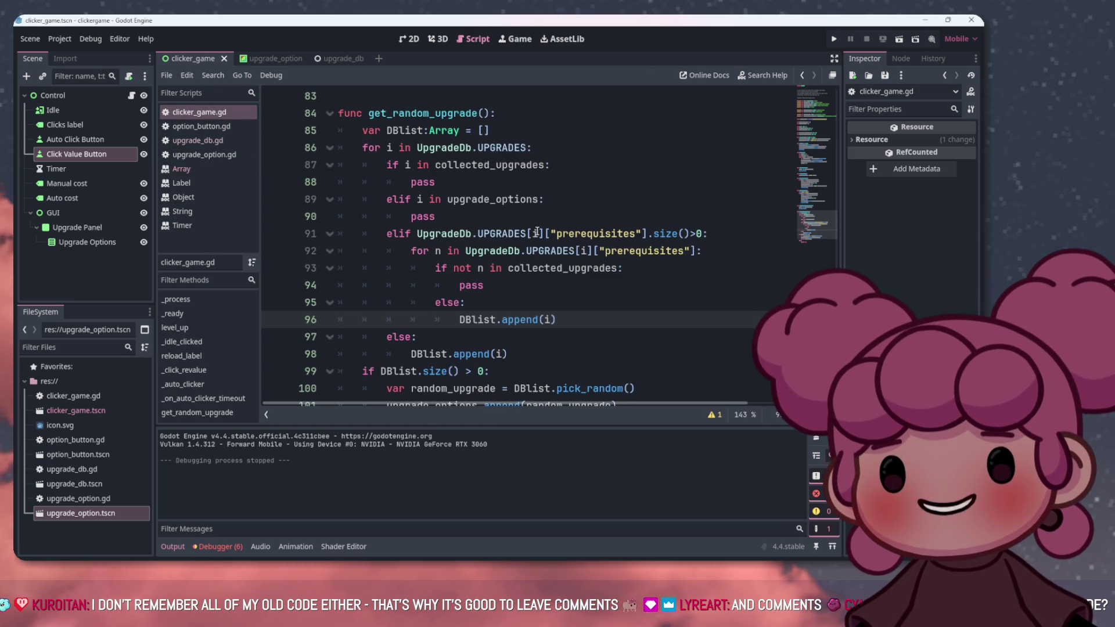
scroll(522, 237, down, 1)
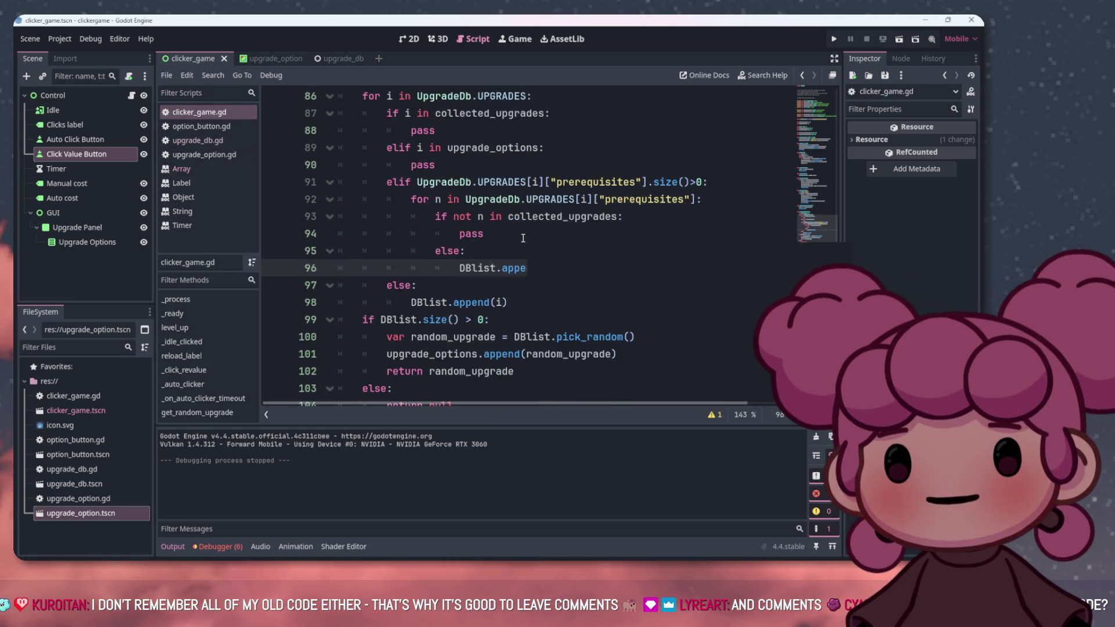
scroll(522, 238, down, 1)
scroll(522, 238, up, 12)
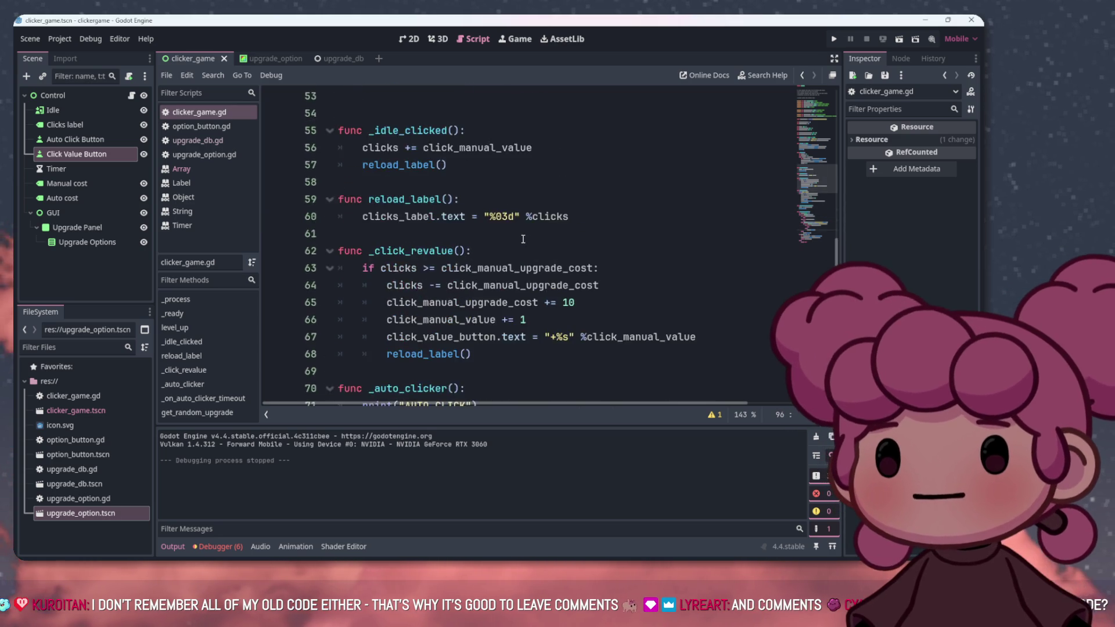
scroll(523, 239, up, 8)
scroll(525, 242, down, 17)
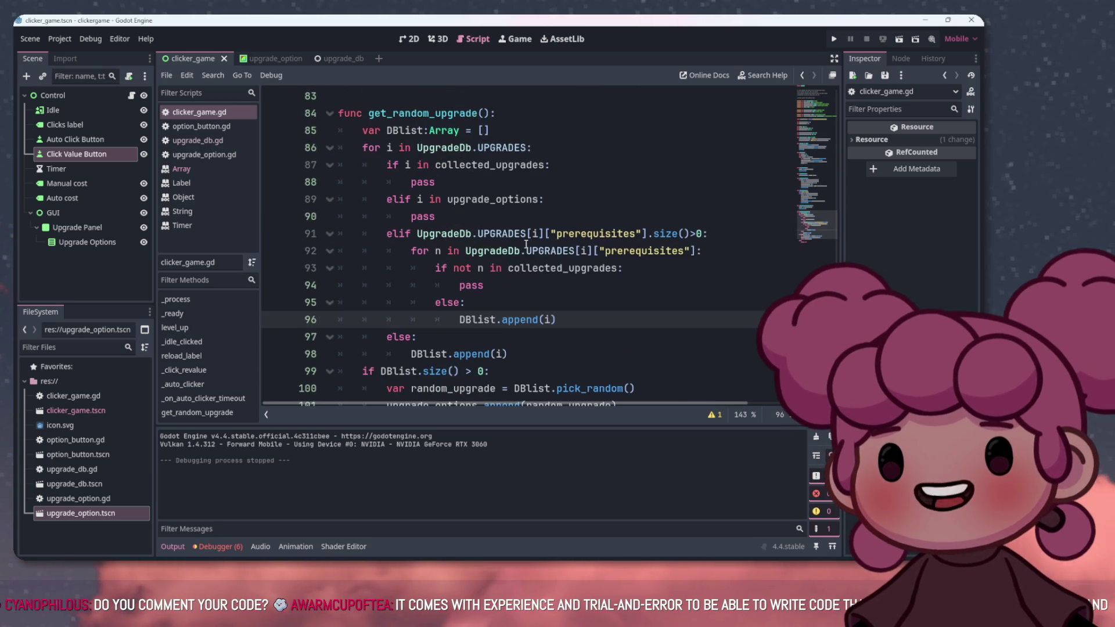
scroll(525, 244, down, 2)
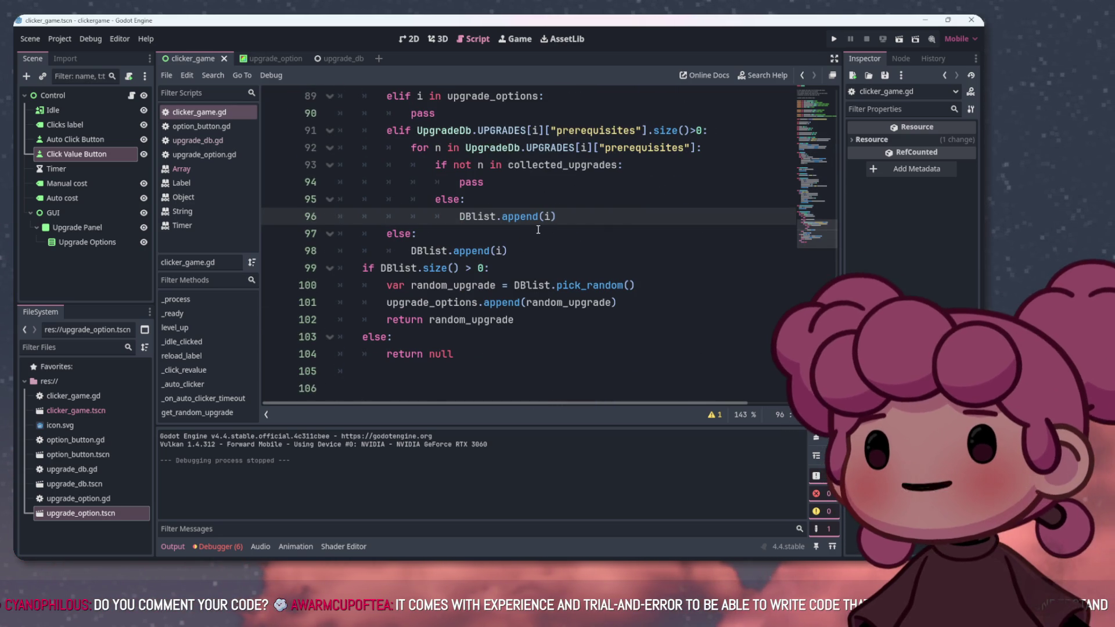
scroll(538, 229, up, 1)
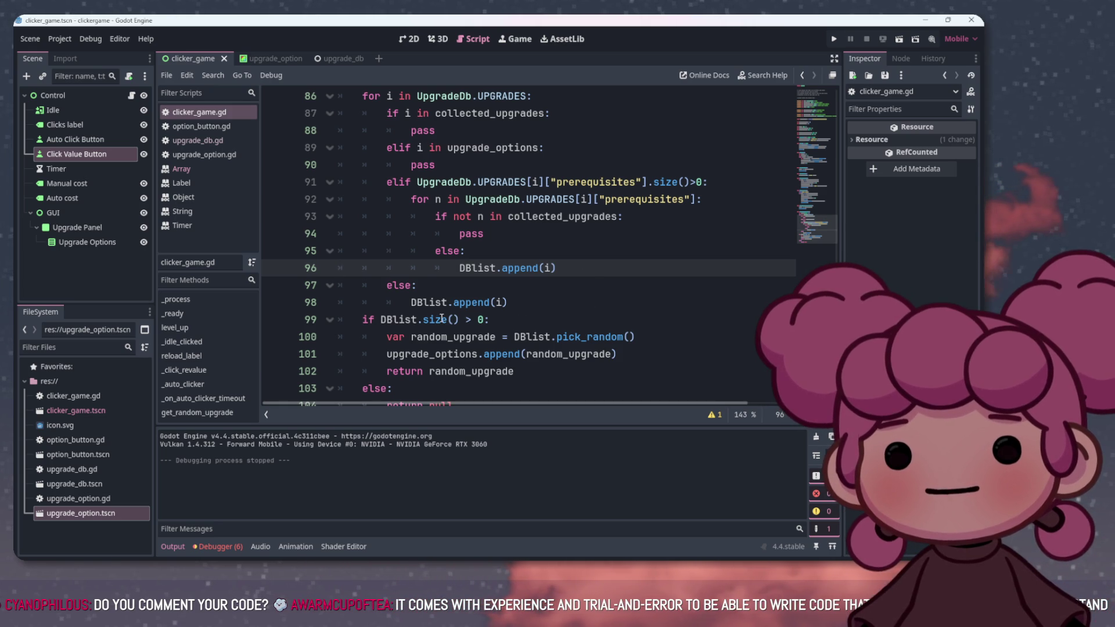
scroll(483, 318, up, 2)
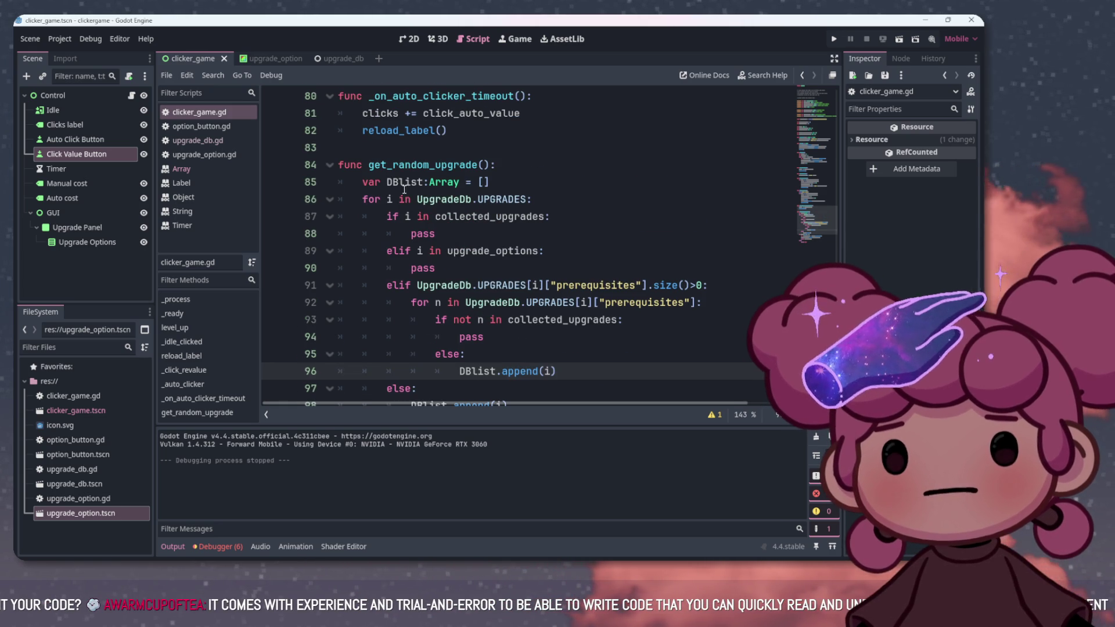
scroll(401, 192, down, 3)
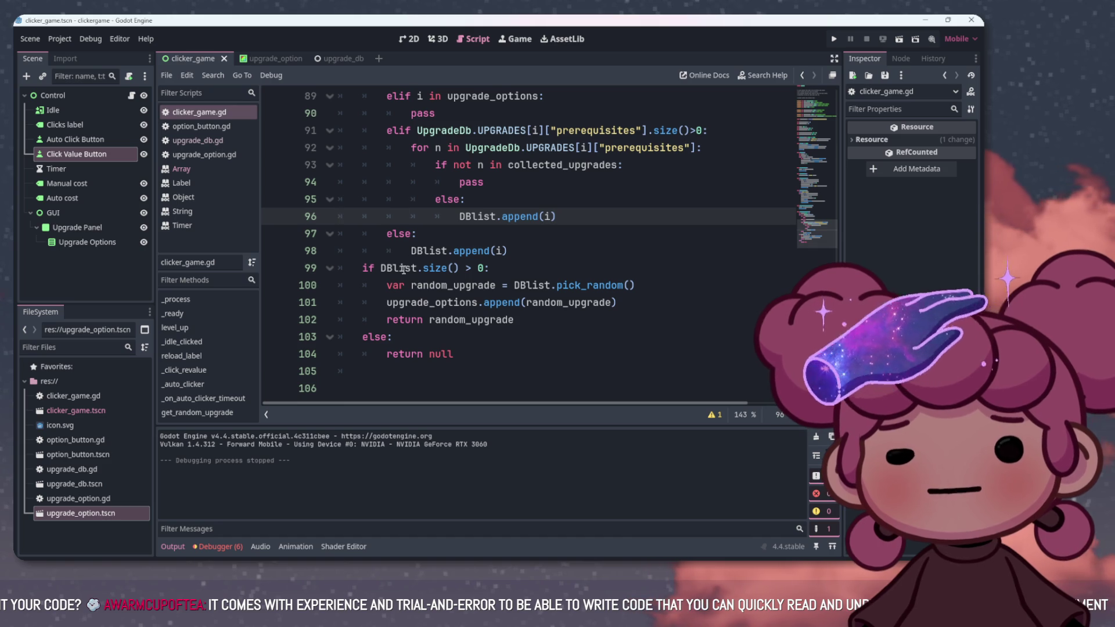
scroll(396, 282, up, 4)
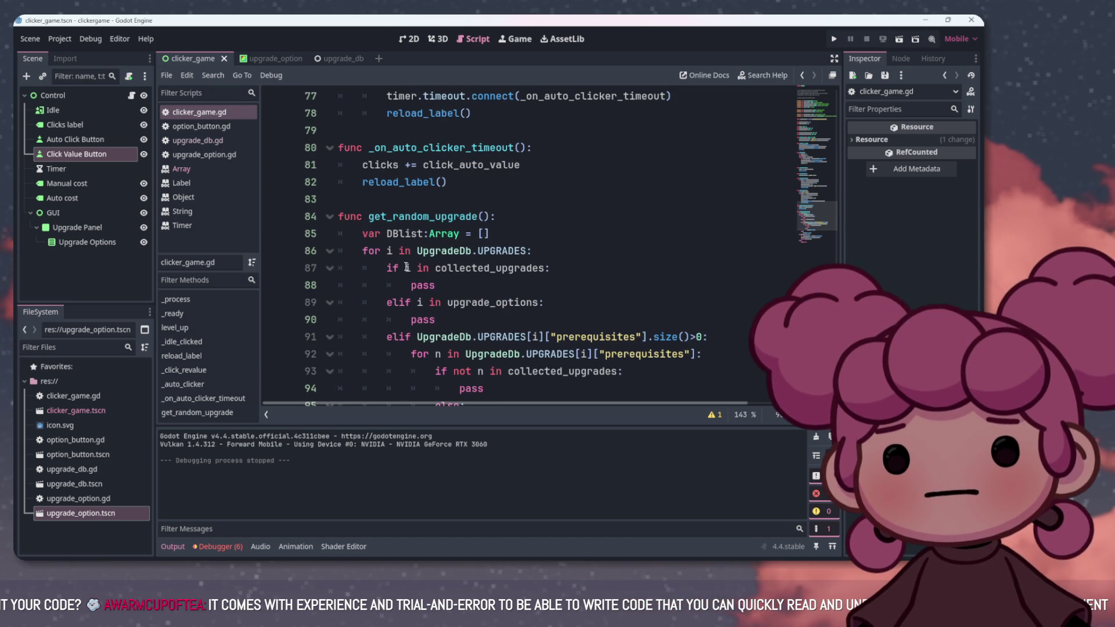
scroll(408, 268, down, 4)
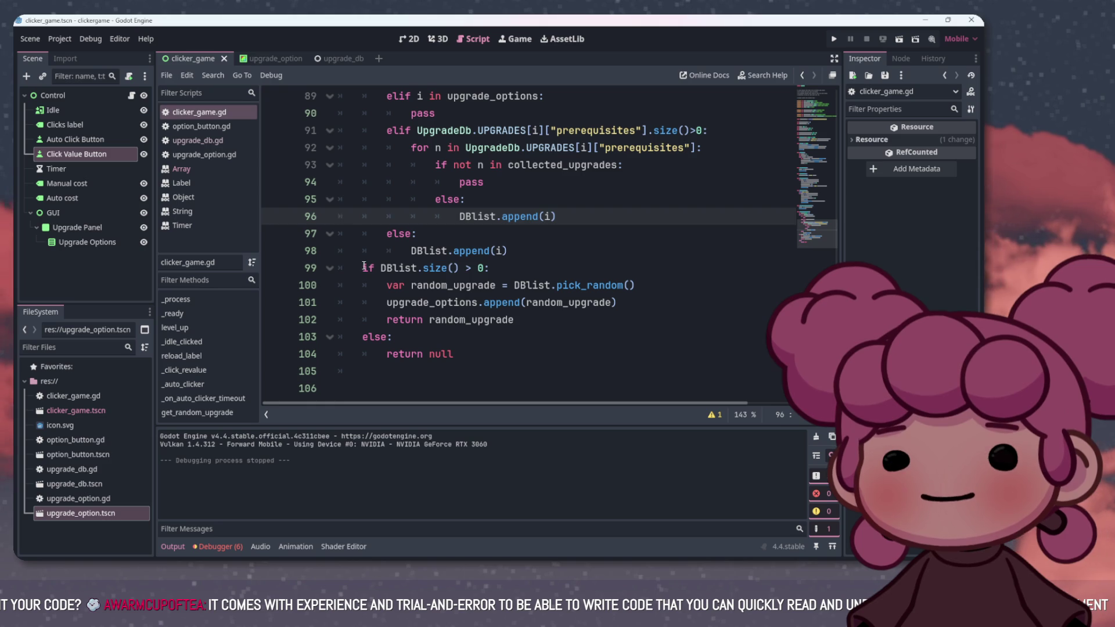
drag(363, 266, 500, 262)
click(503, 265)
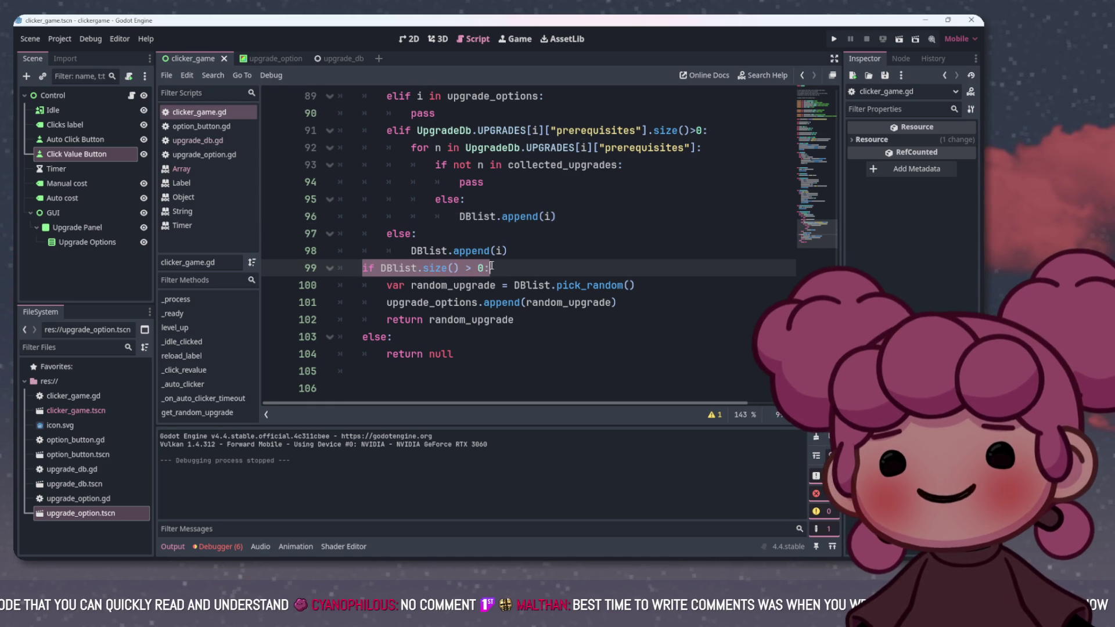
click(510, 265)
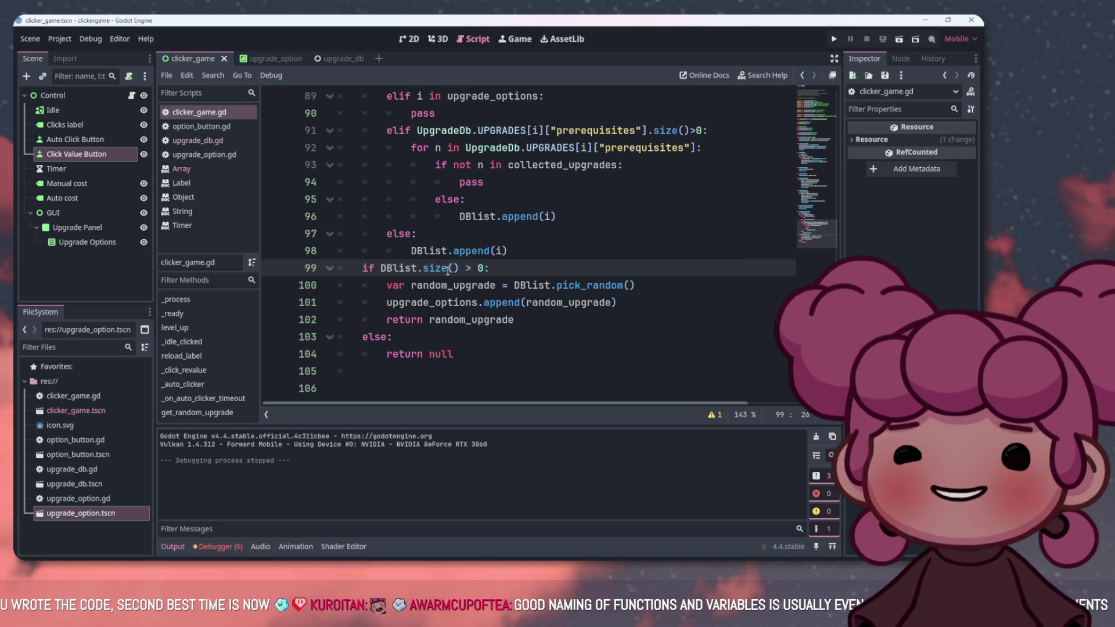
scroll(447, 270, up, 3)
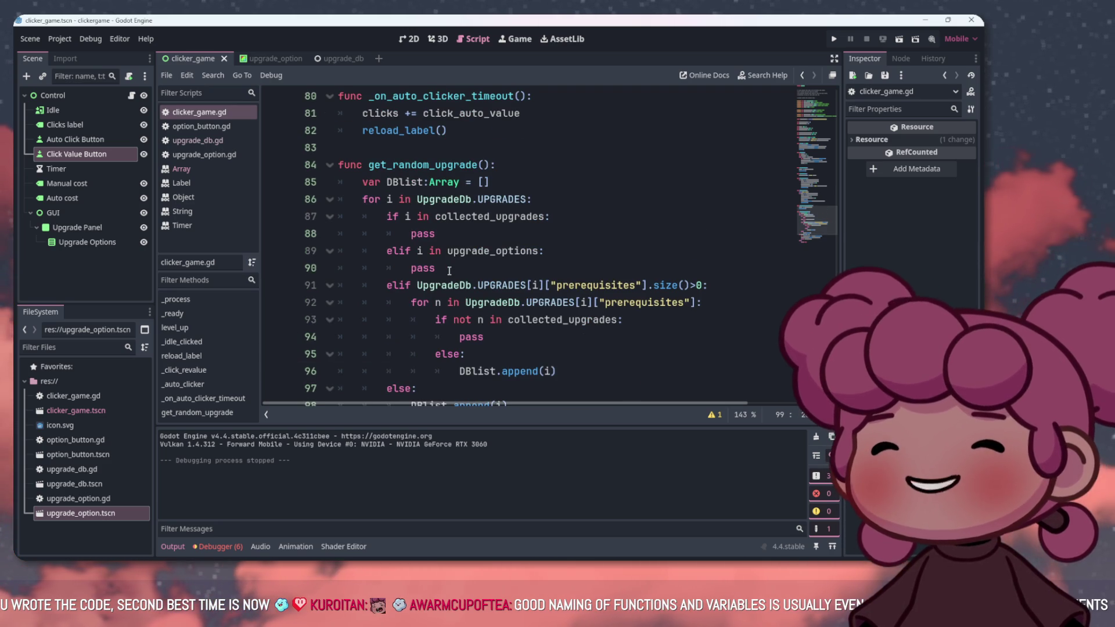
scroll(448, 271, down, 3)
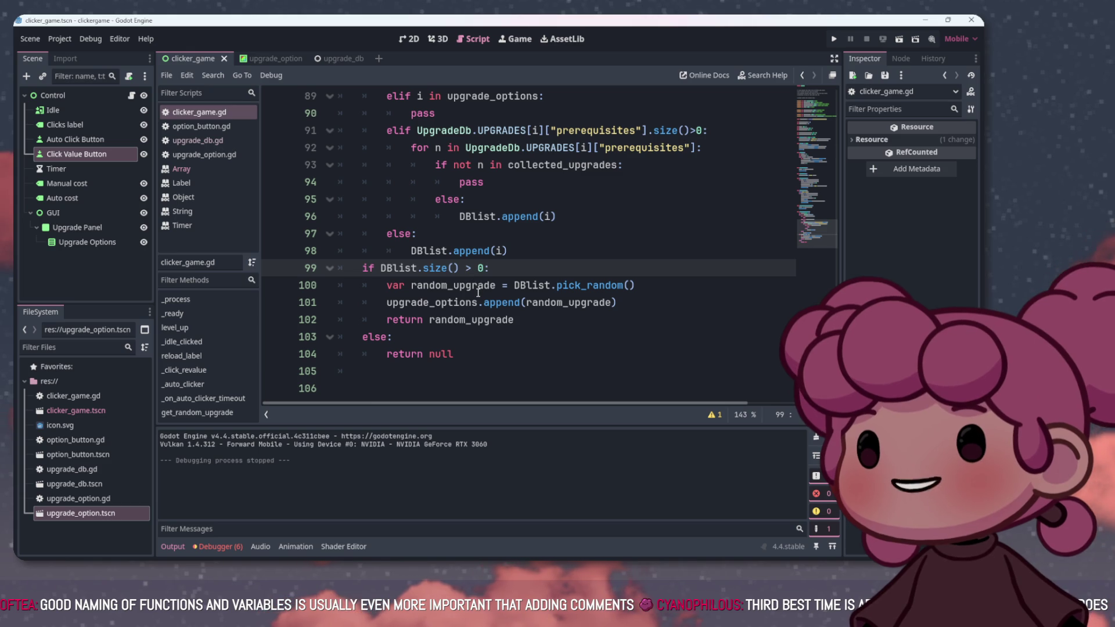
Review clicker_game.gd top to bottom, then show the clicker_game scene in the 2D editor
scroll(485, 277, up, 9)
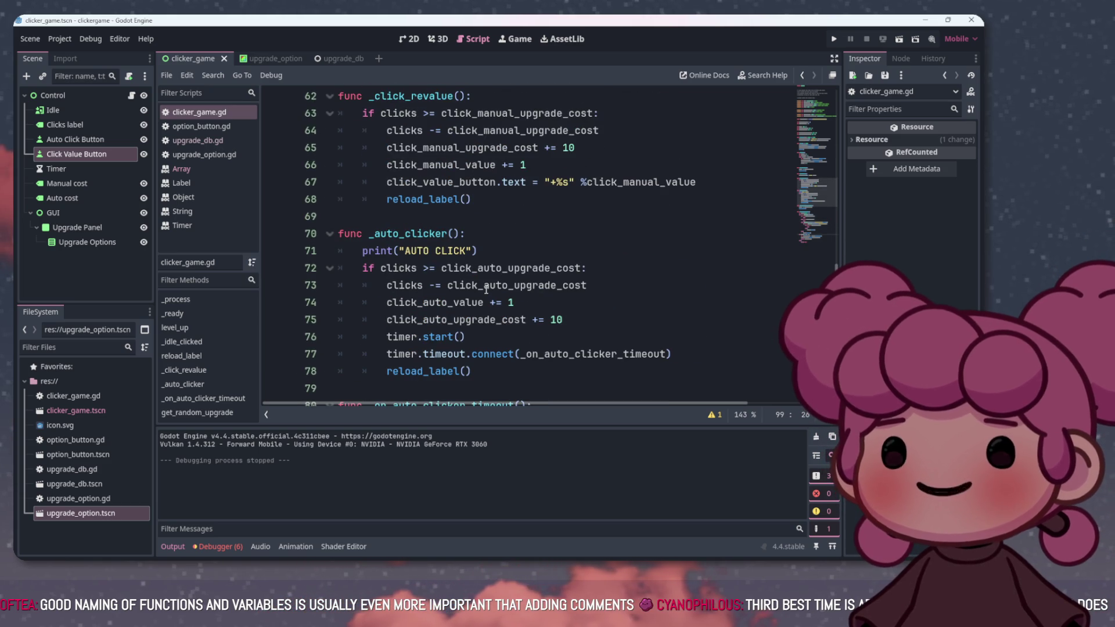
scroll(485, 288, up, 6)
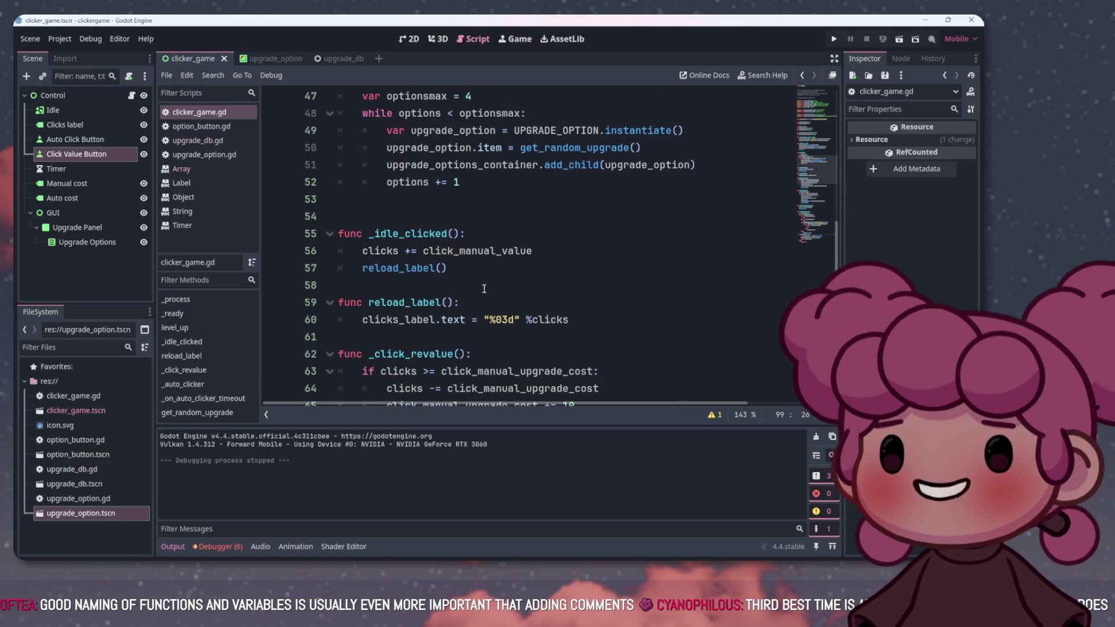
scroll(507, 253, up, 10)
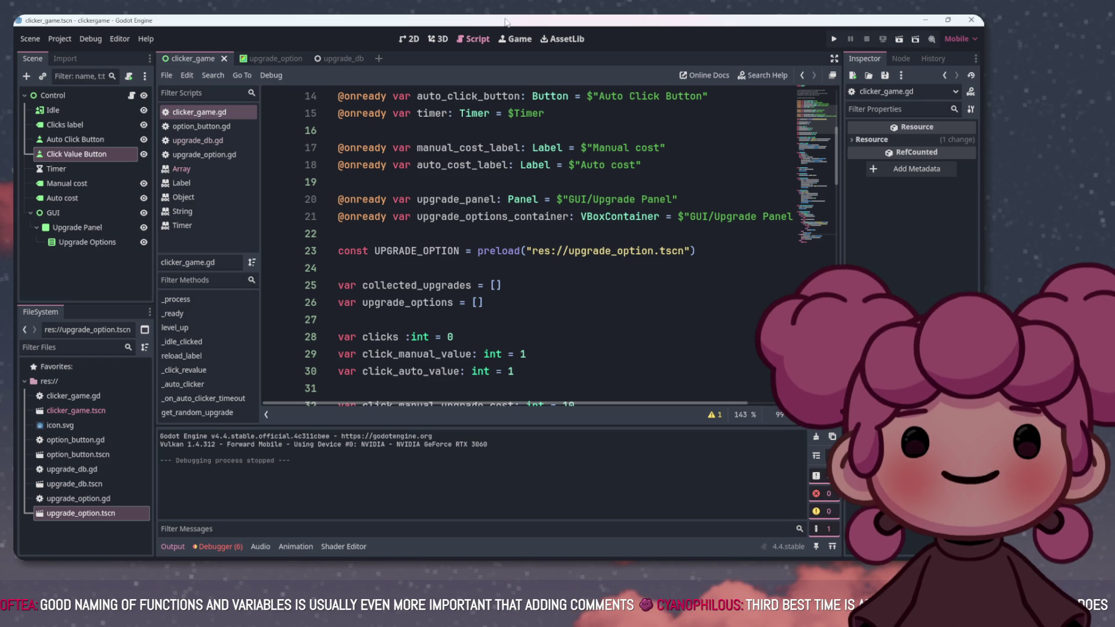
scroll(481, 172, up, 5)
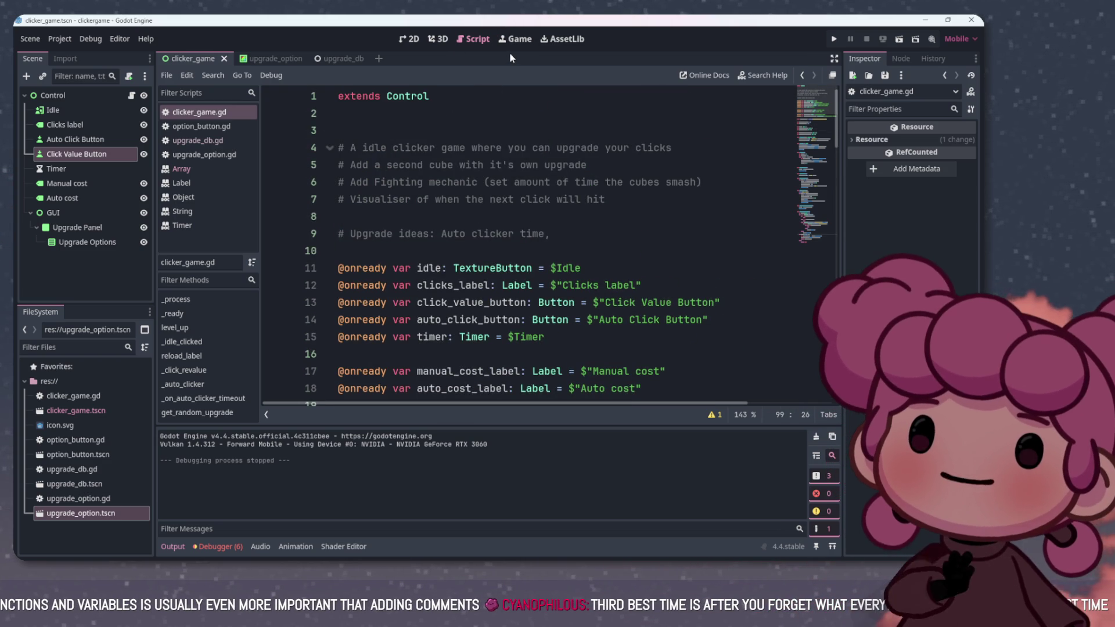
scroll(511, 116, down, 3)
scroll(532, 156, down, 13)
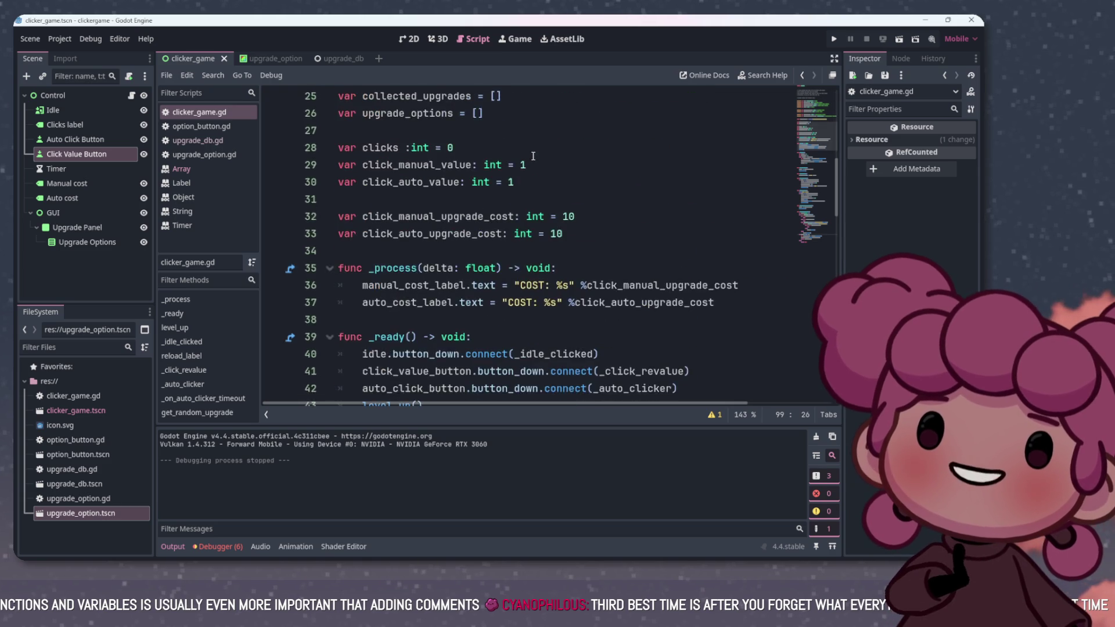
scroll(526, 143, down, 13)
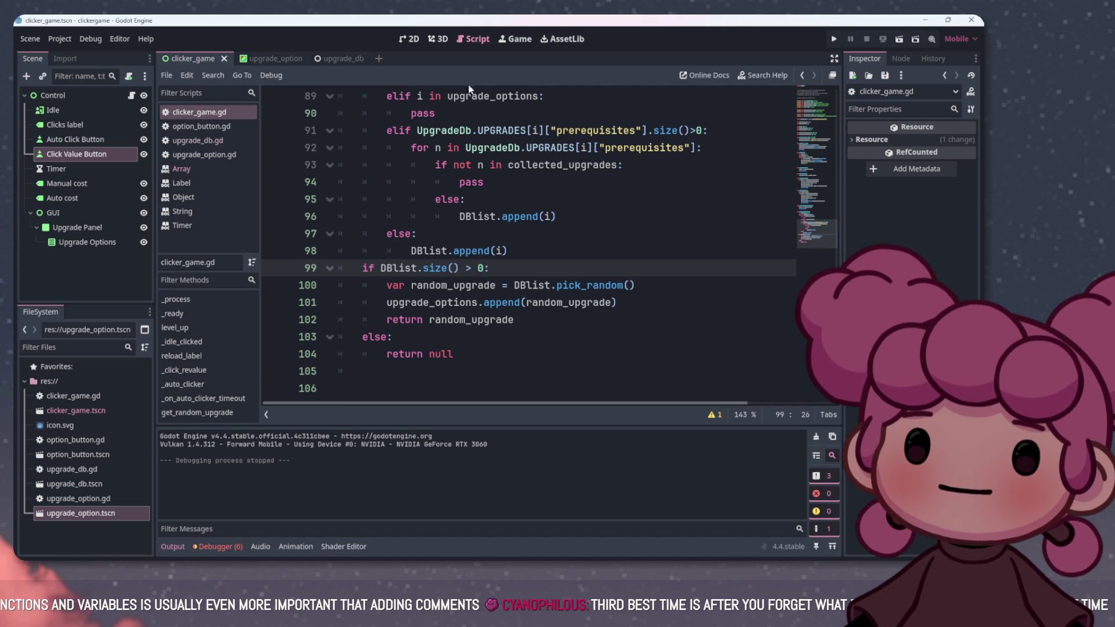
click(408, 40)
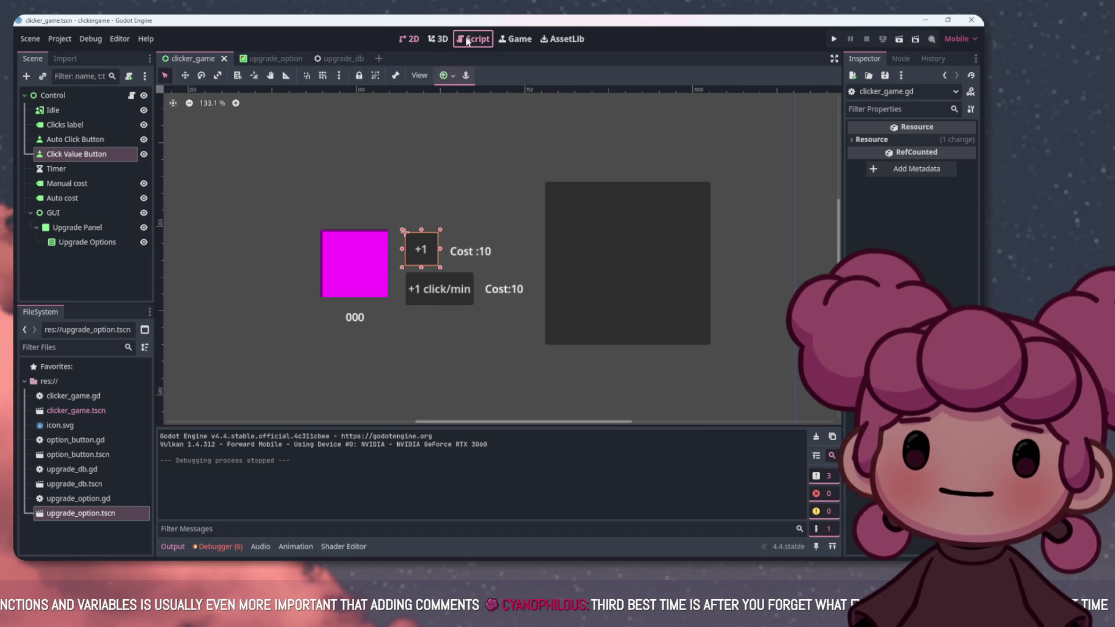
Return to clicker_game.gd, run the clicker game to check the upgrade options panel, then stop it
click(473, 39)
click(834, 39)
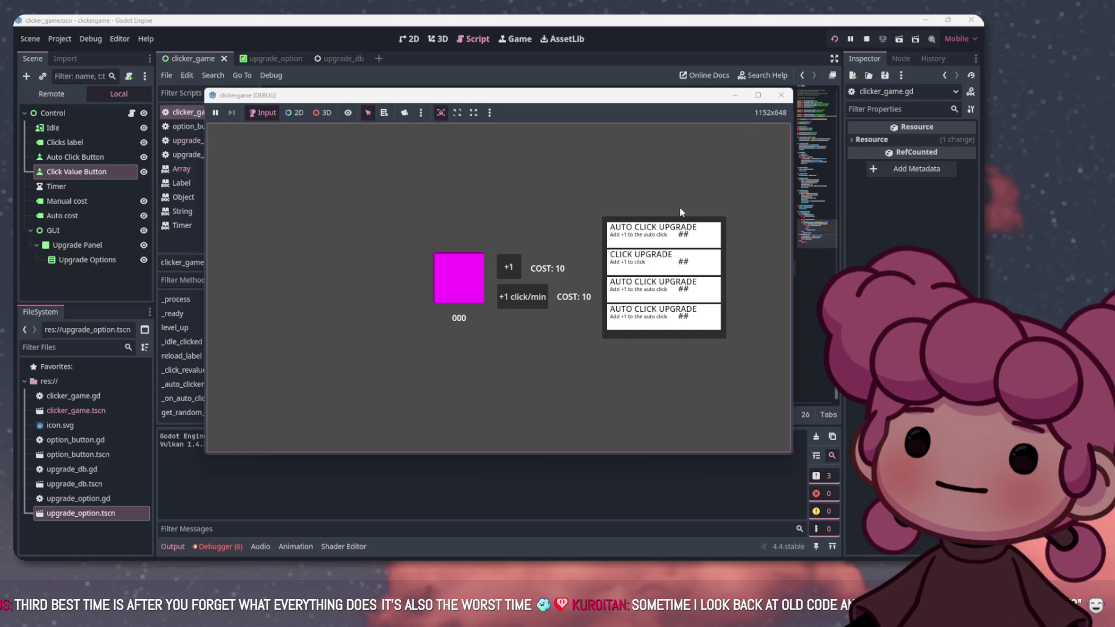
click(864, 40)
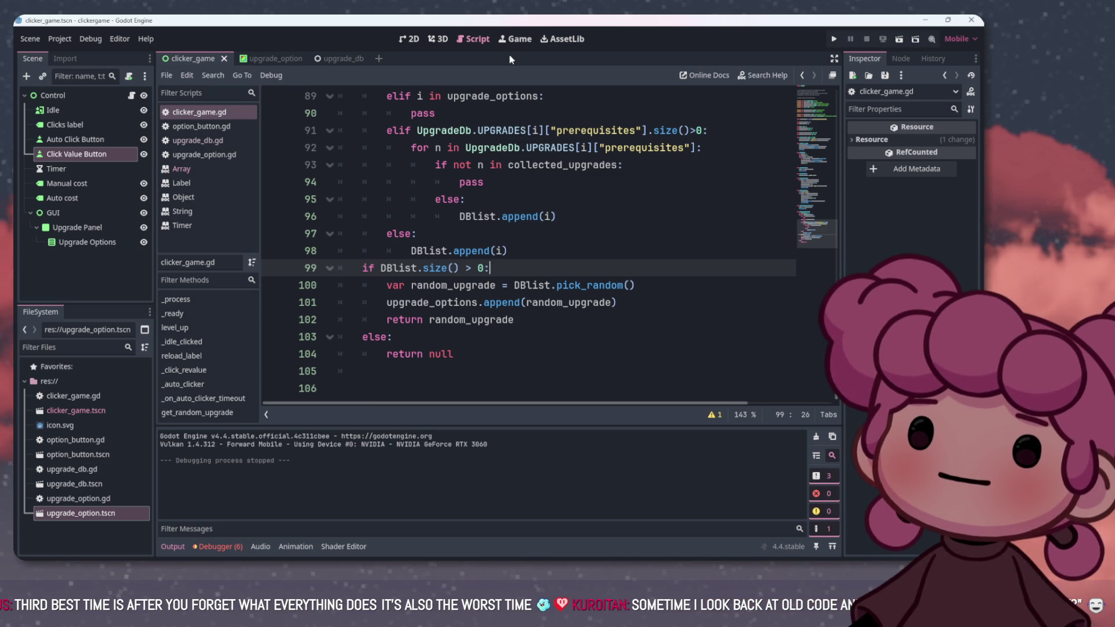
Select the Upgrade Panel and Upgrade Options nodes, then open upgrade_db.gd with its UPGRADES dictionary
click(115, 224)
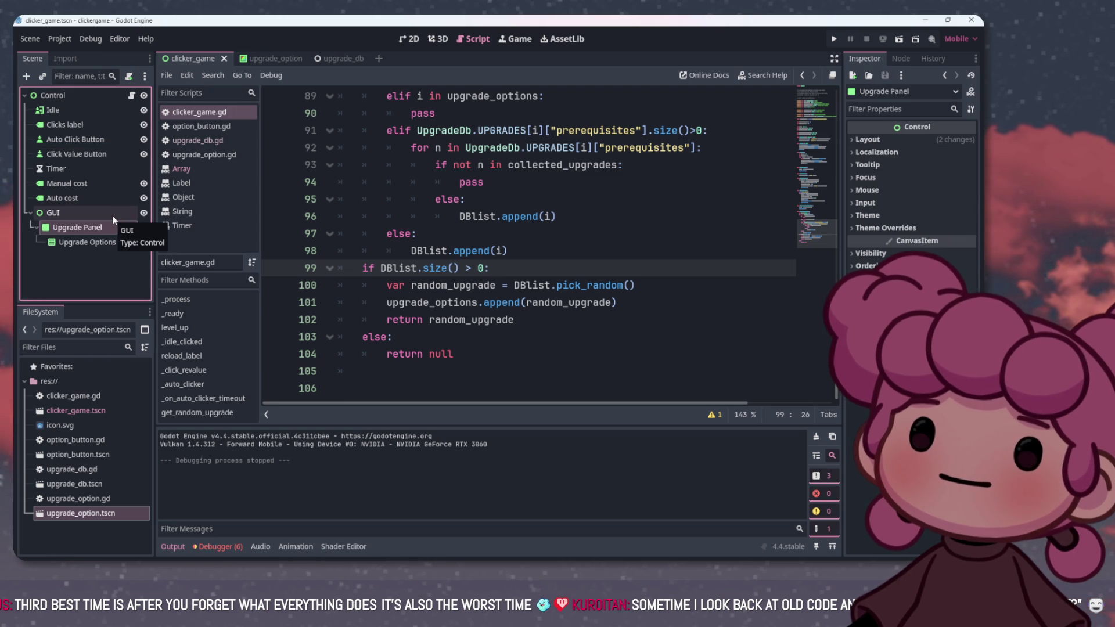
click(97, 243)
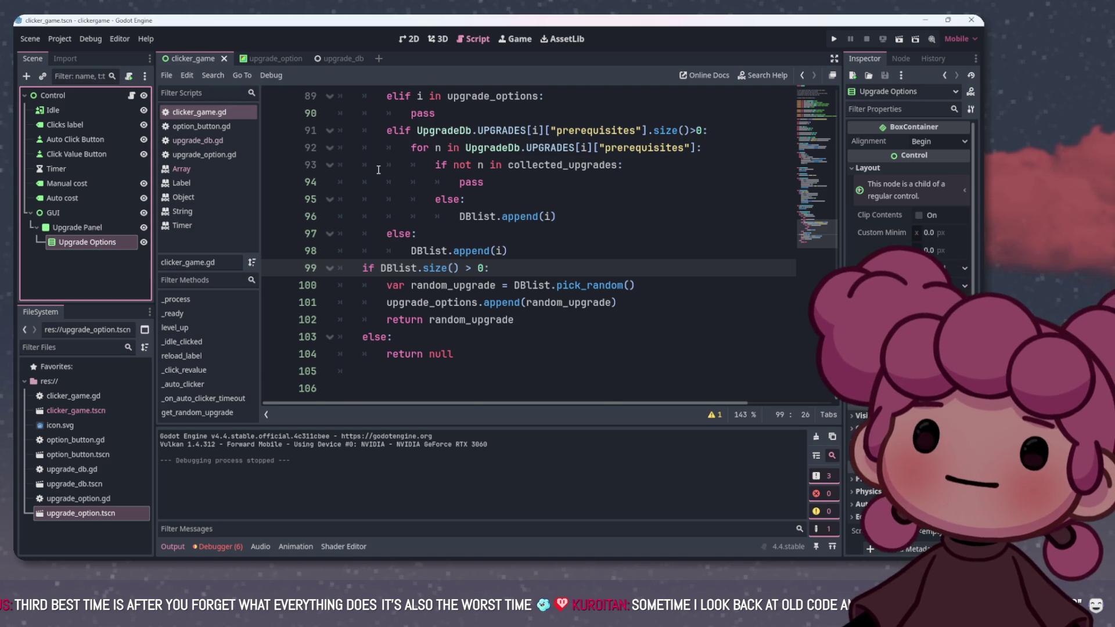
scroll(378, 170, up, 8)
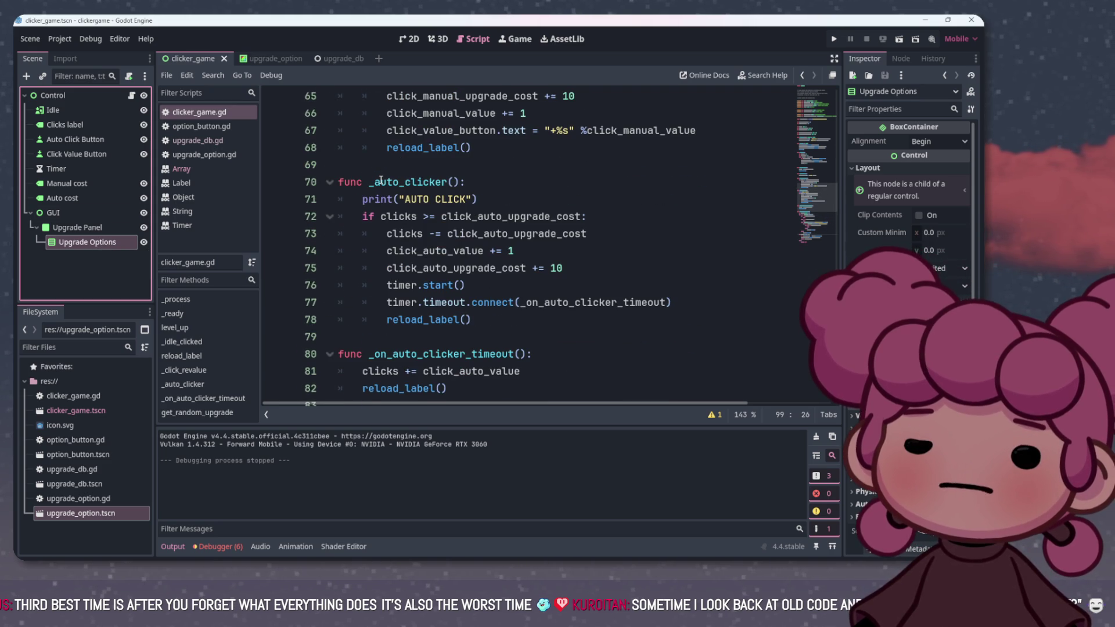
scroll(360, 227, down, 1)
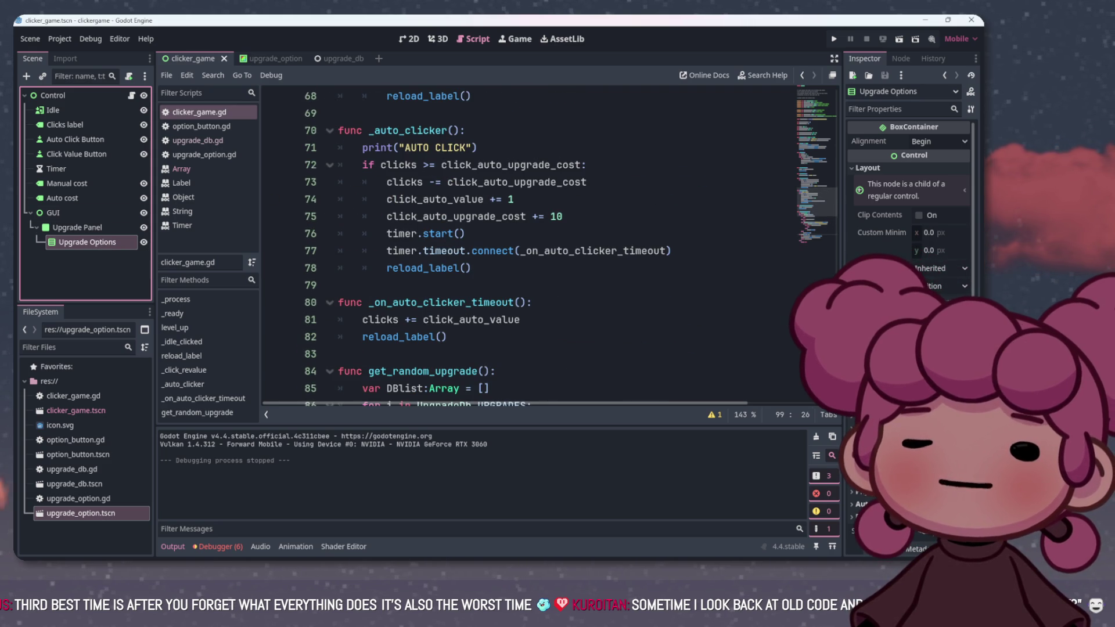
scroll(432, 234, down, 4)
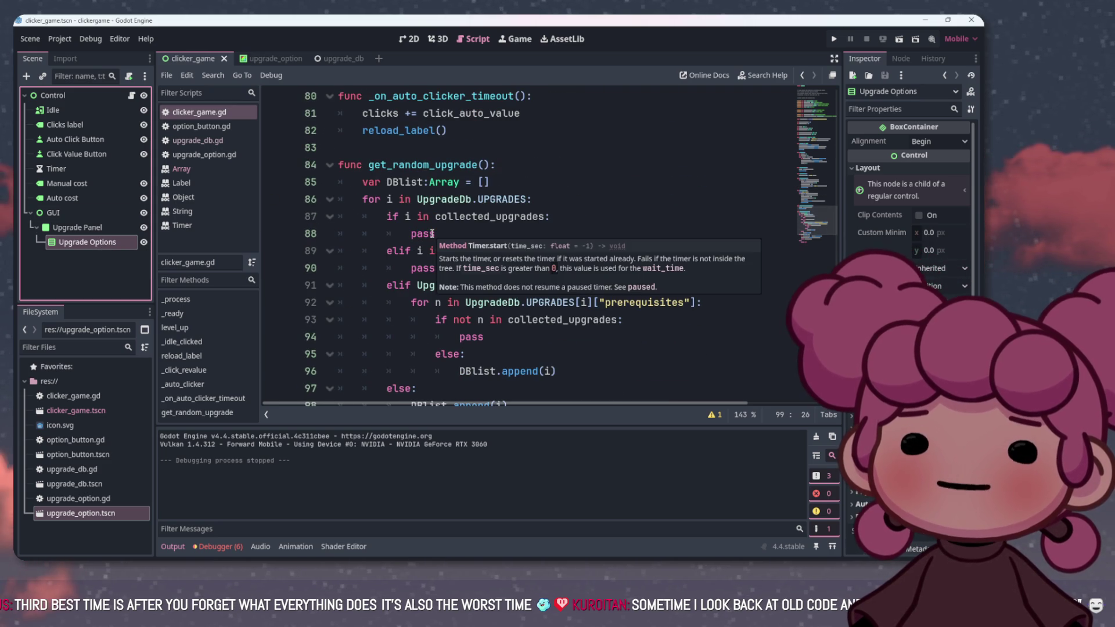
scroll(406, 229, down, 3)
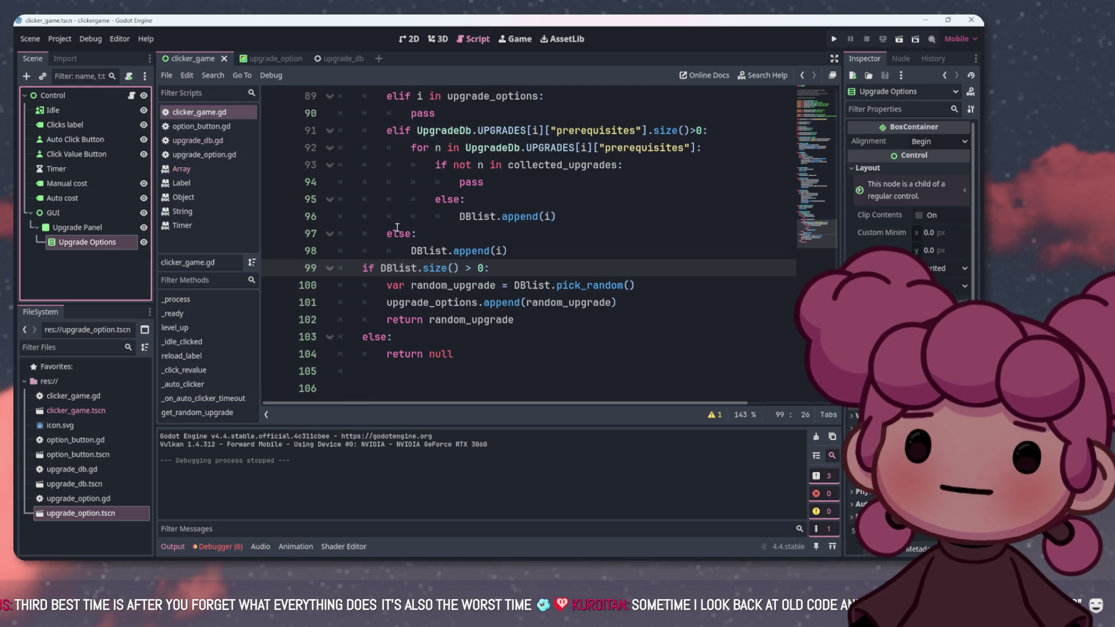
click(208, 146)
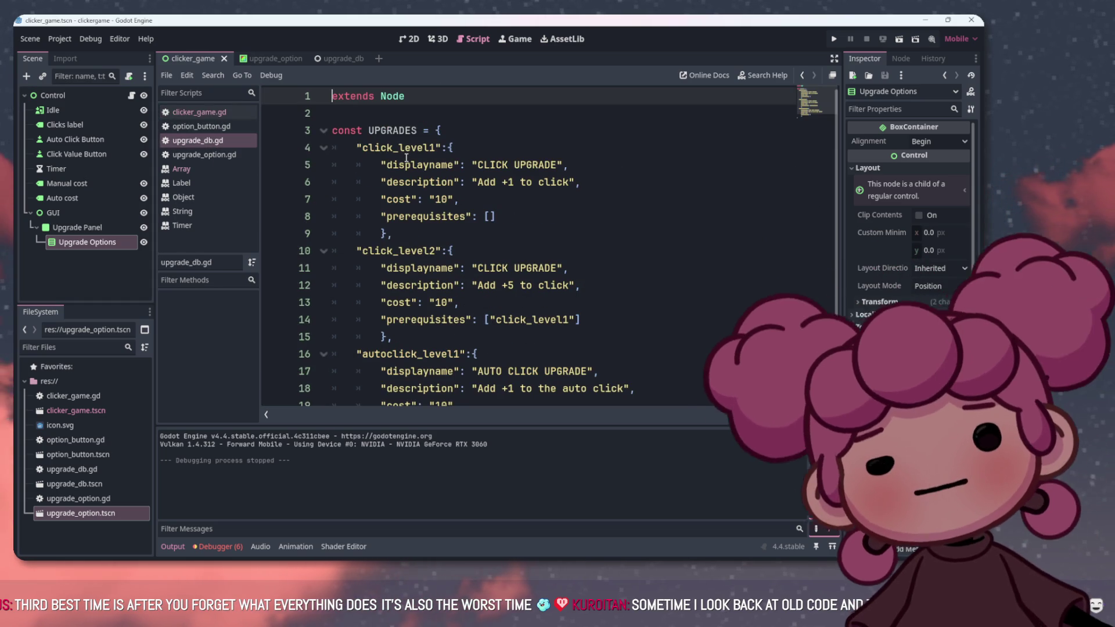
click(443, 198)
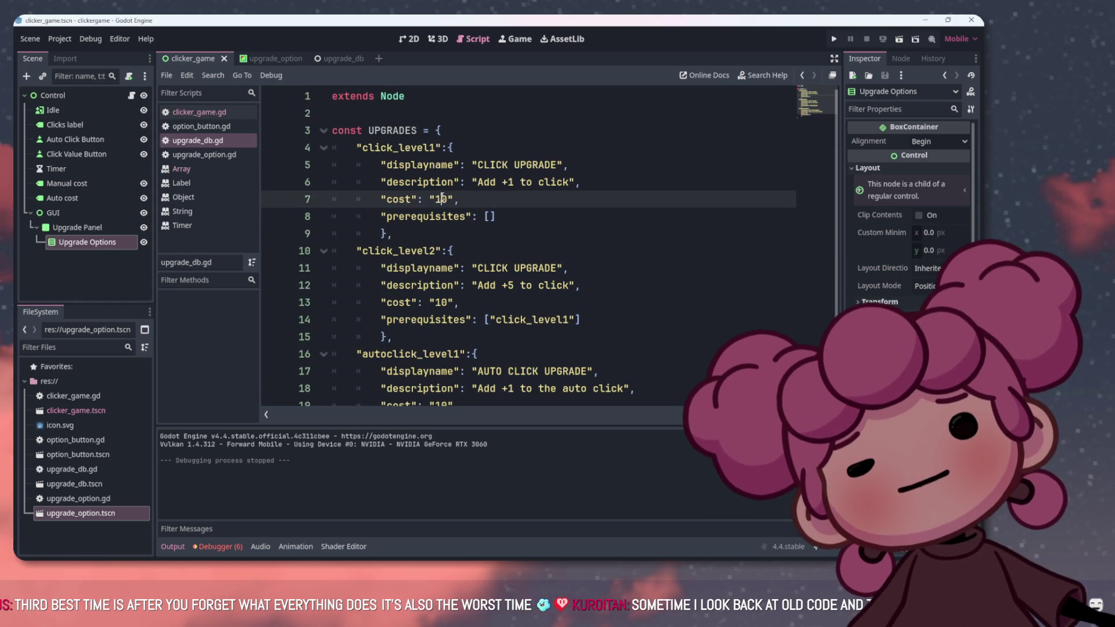
text(0)
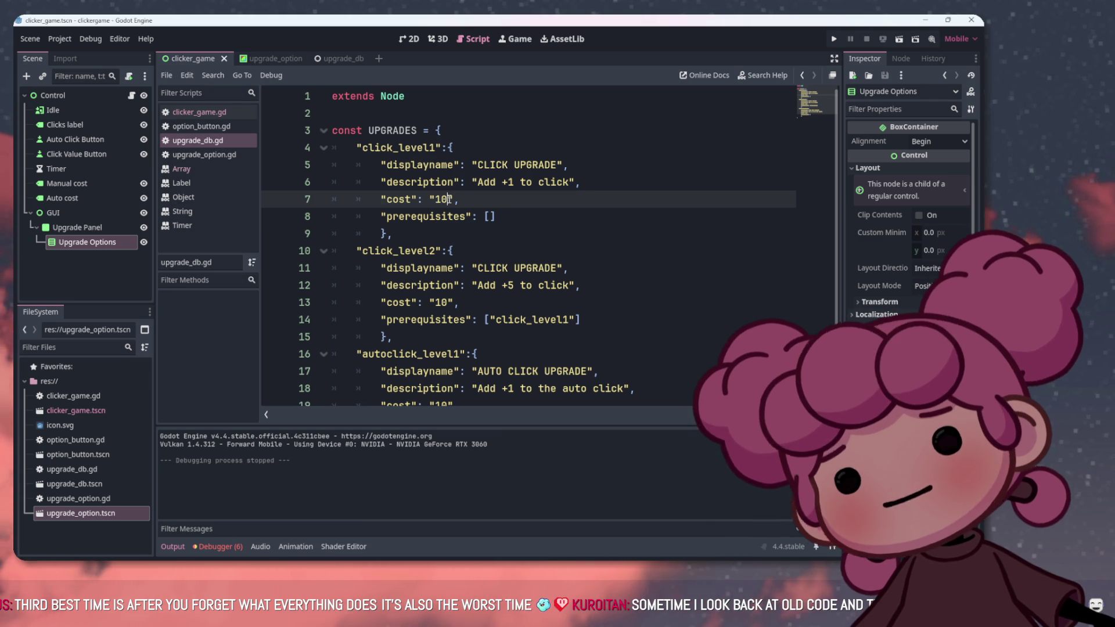
key(BackSpace)
drag(447, 199, 432, 198)
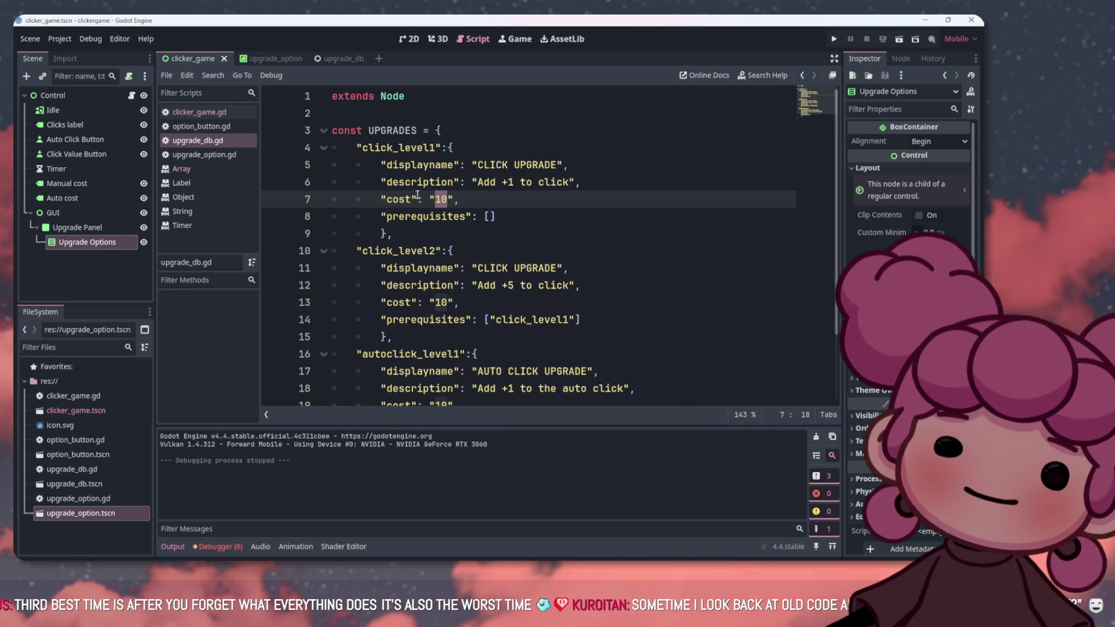
scroll(418, 196, down, 2)
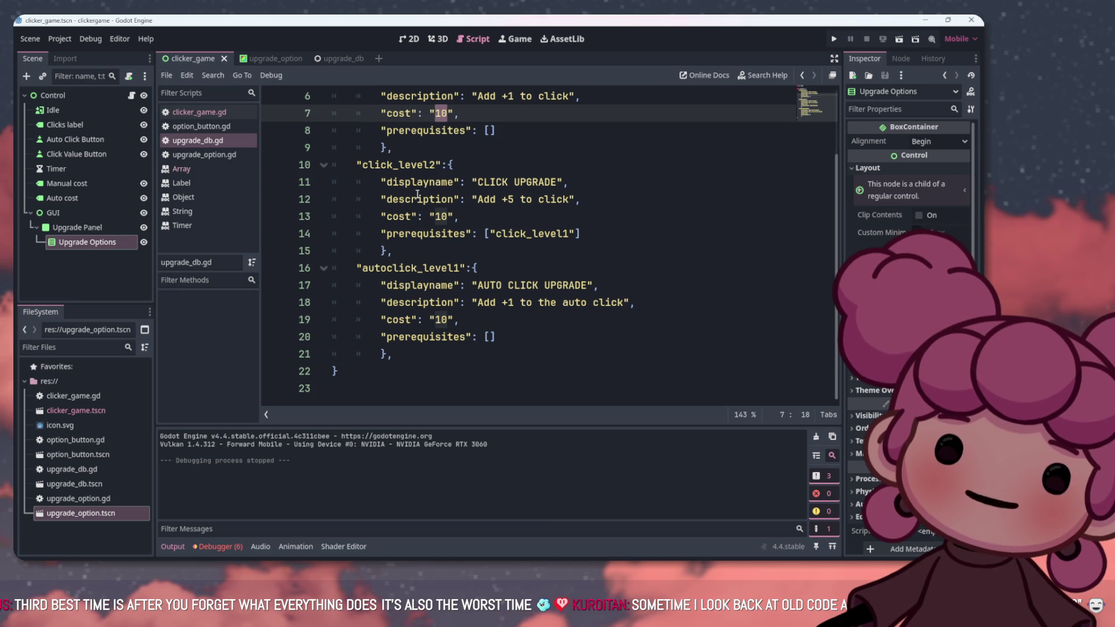
scroll(416, 203, up, 2)
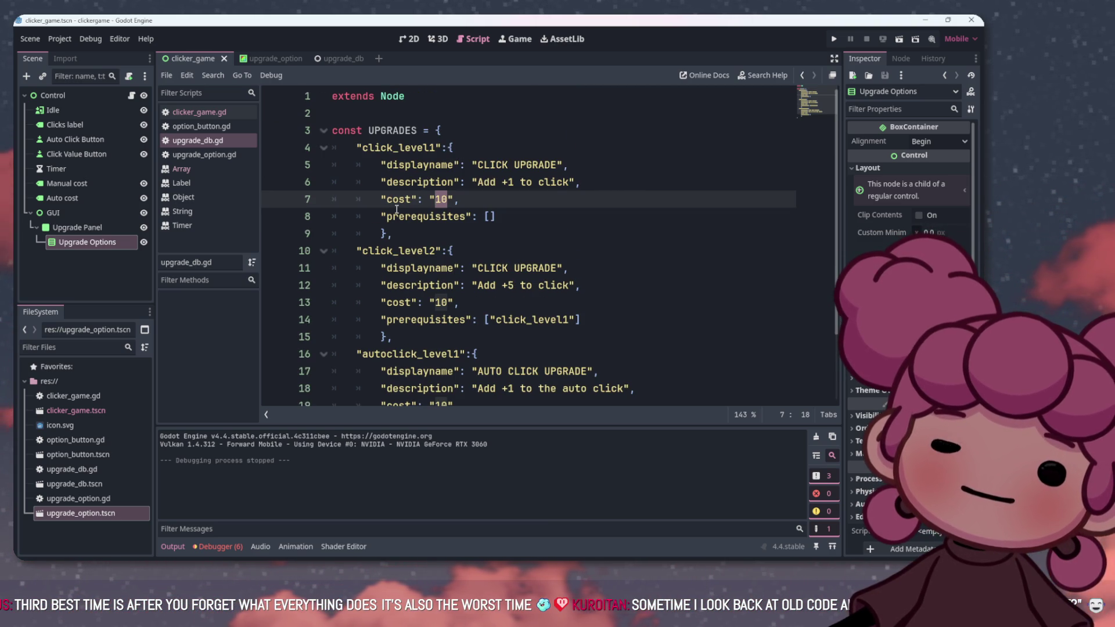
Rename the click_level1 and click_level2 display names to 'MANUAL CLICK UPGRADE'
click(477, 166)
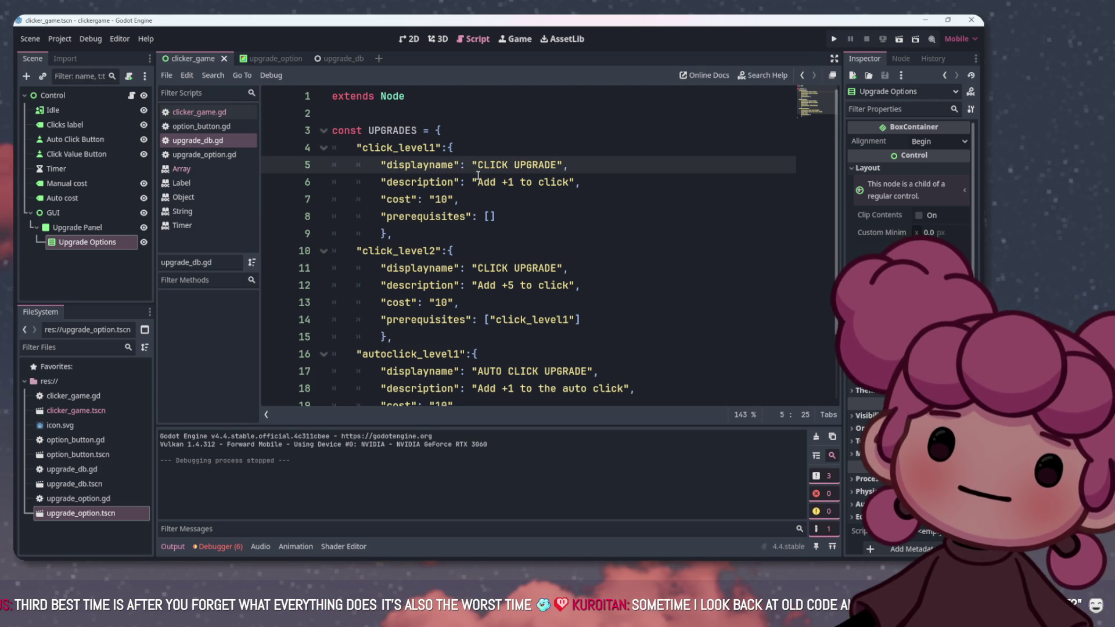
text(MANUAL)
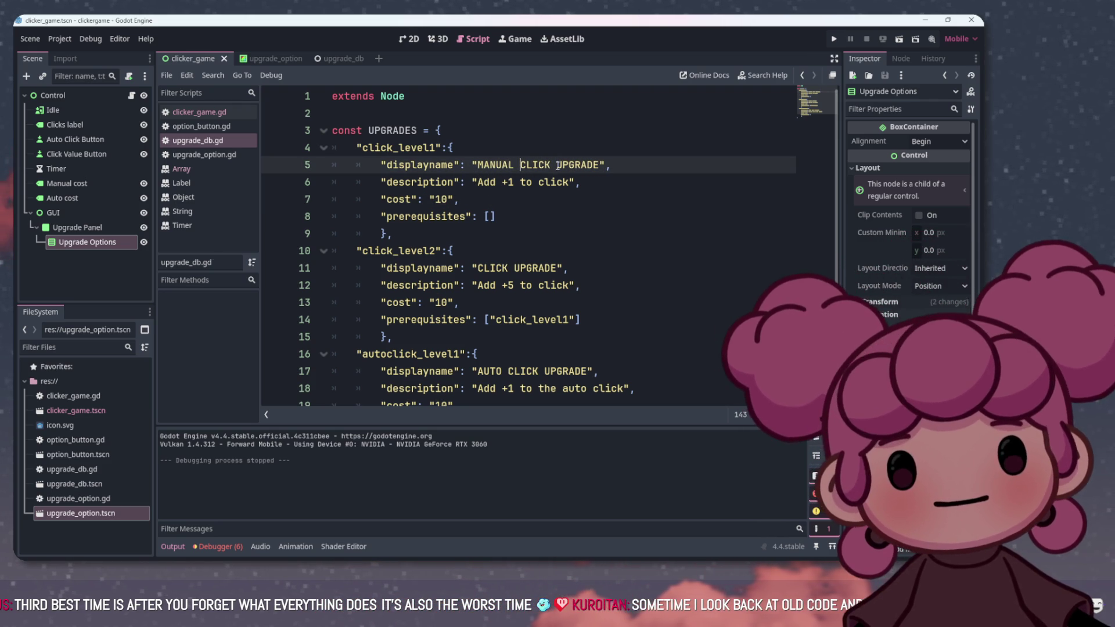
click(477, 267)
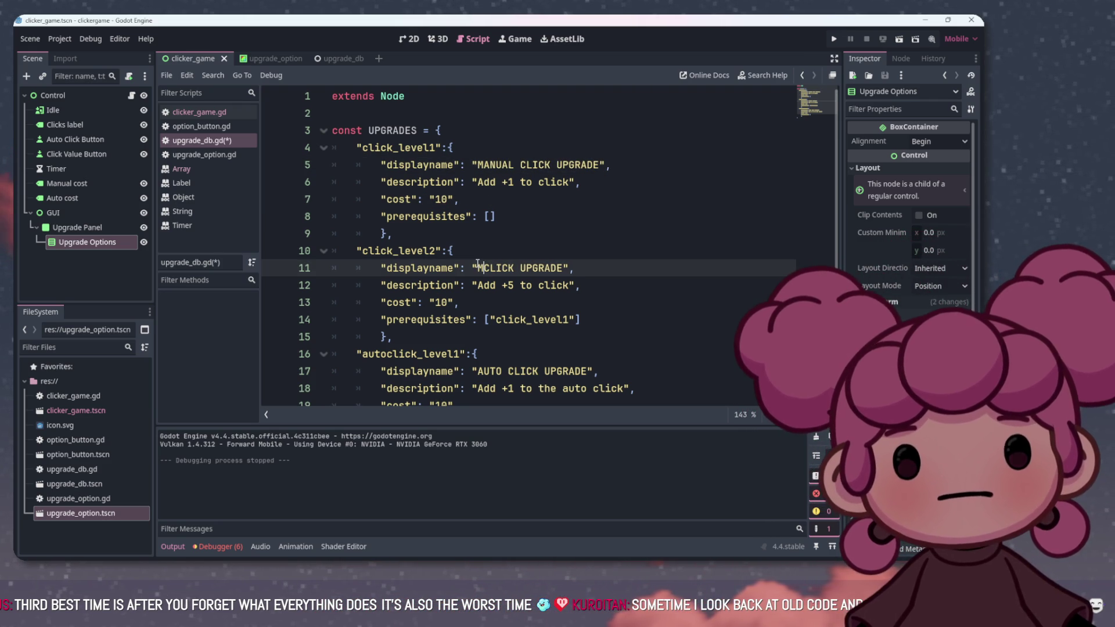
text(ANUAL)
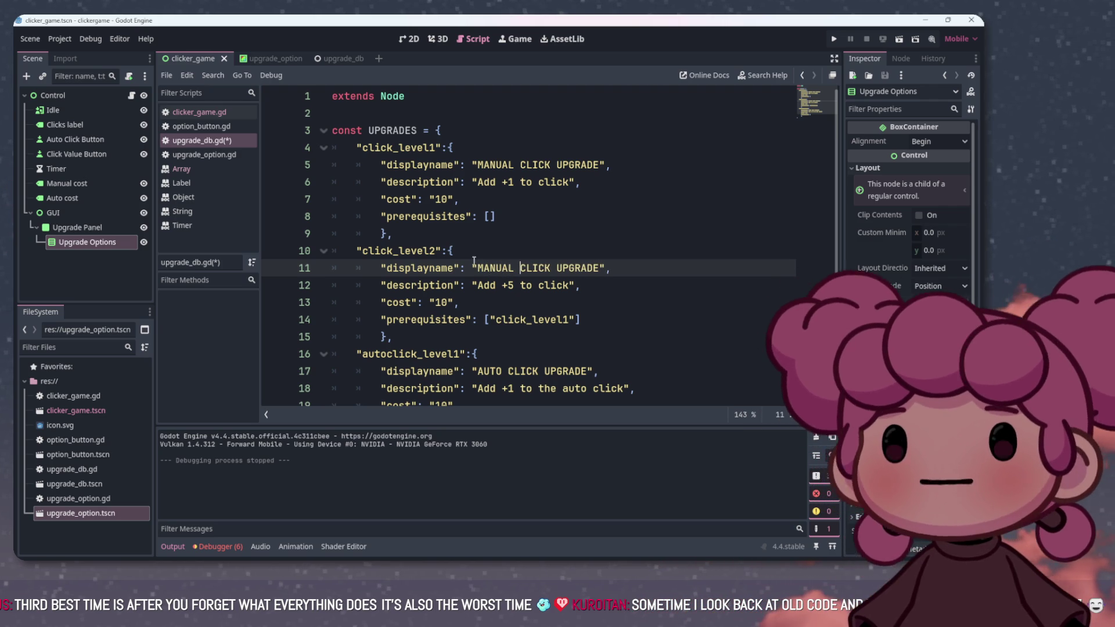
Test-run the game to check the renamed cards, stop it, and reopen clicker_game.gd
click(835, 38)
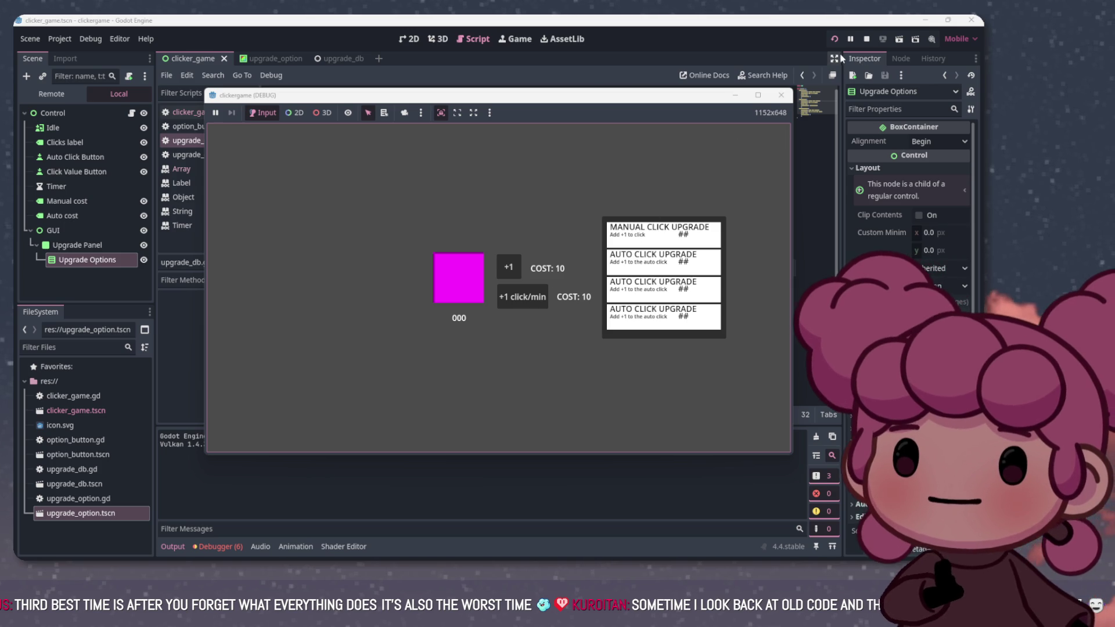
click(868, 40)
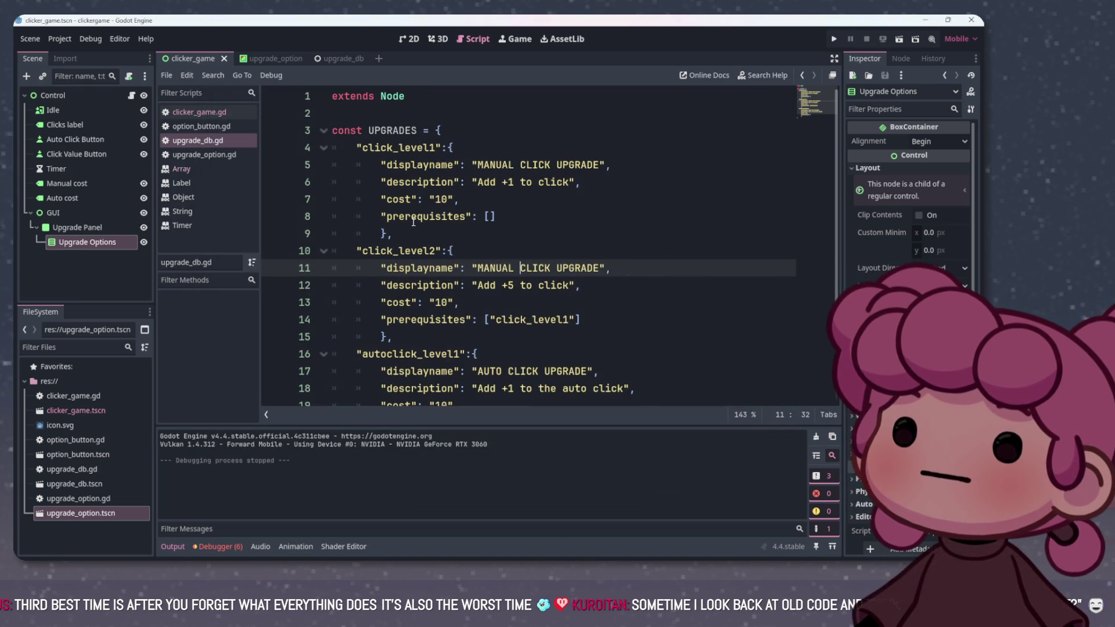
click(459, 184)
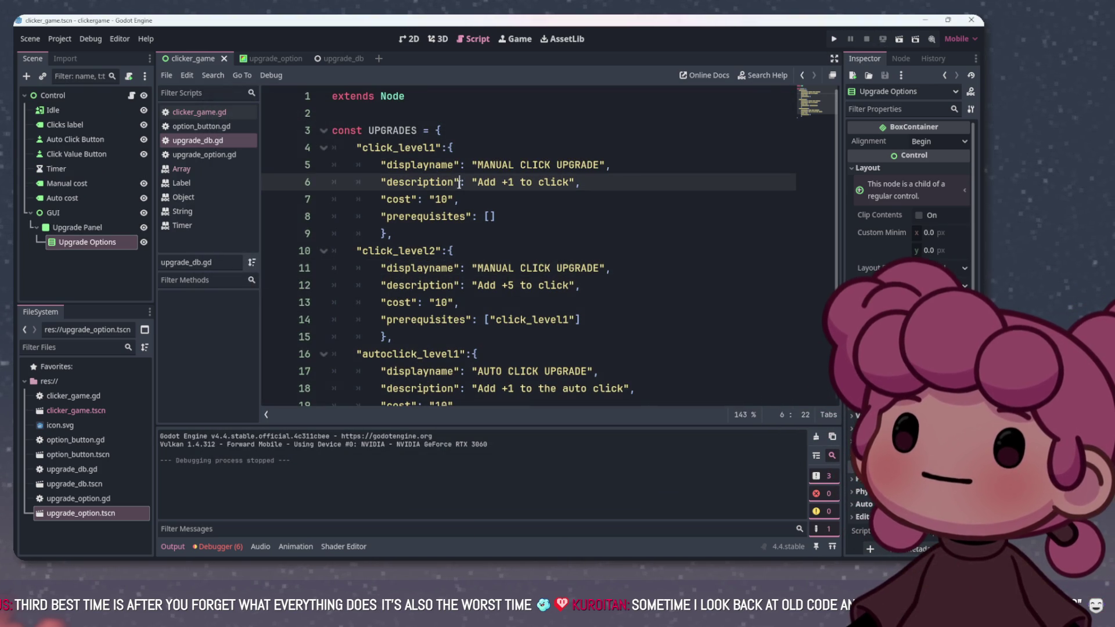
click(508, 216)
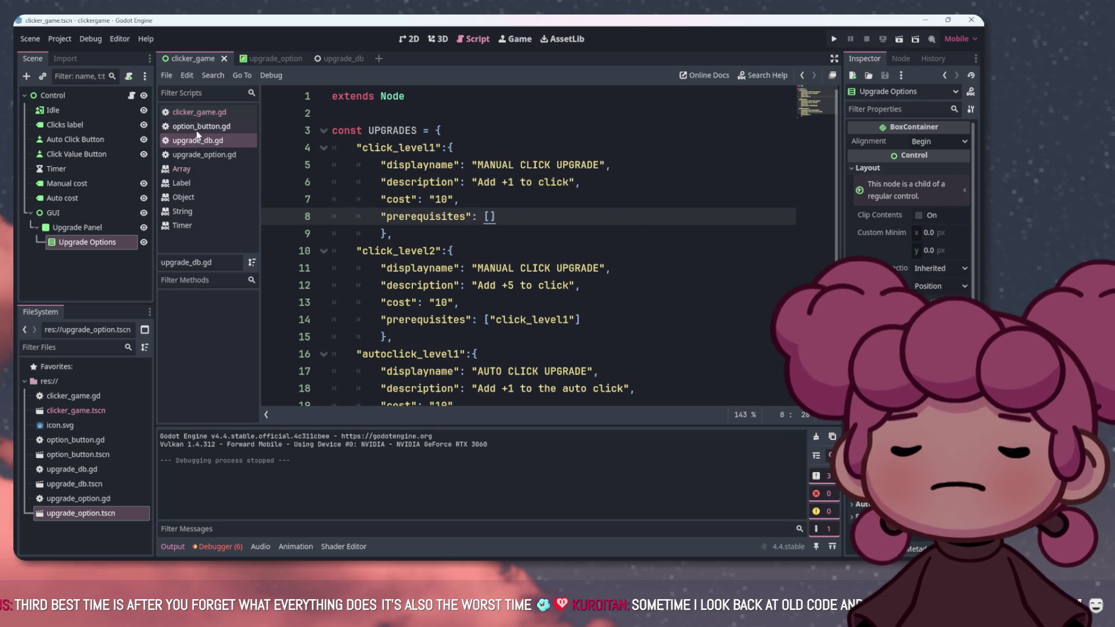
click(204, 116)
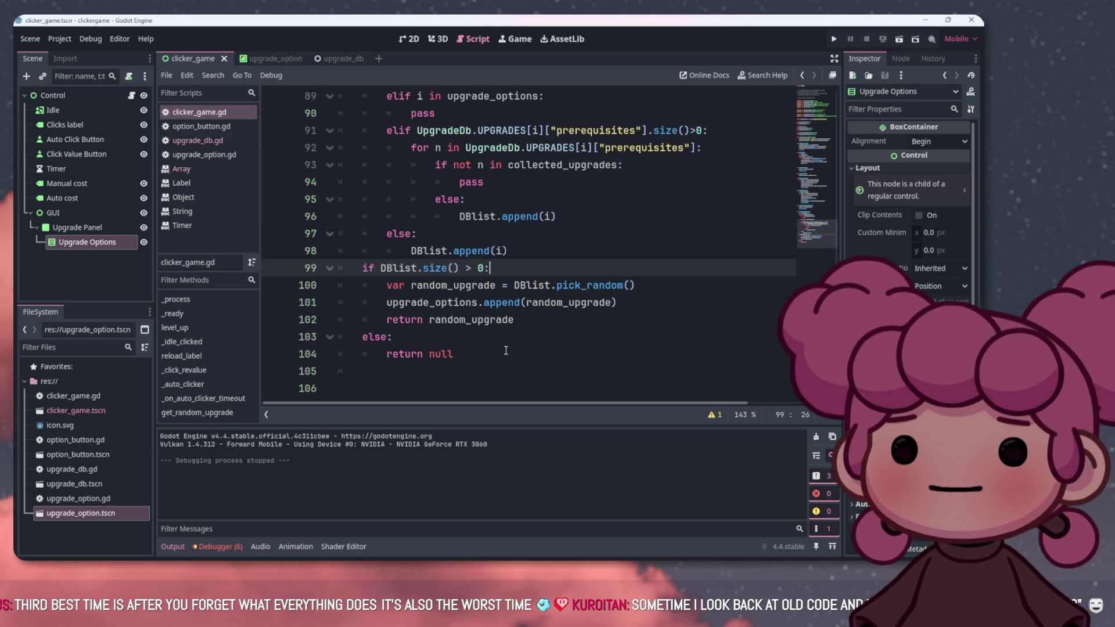
Review get_random_upgrade in clicker_game.gd, then open the upgrade_option scene and its script
scroll(495, 330, up, 2)
scroll(495, 330, up, 13)
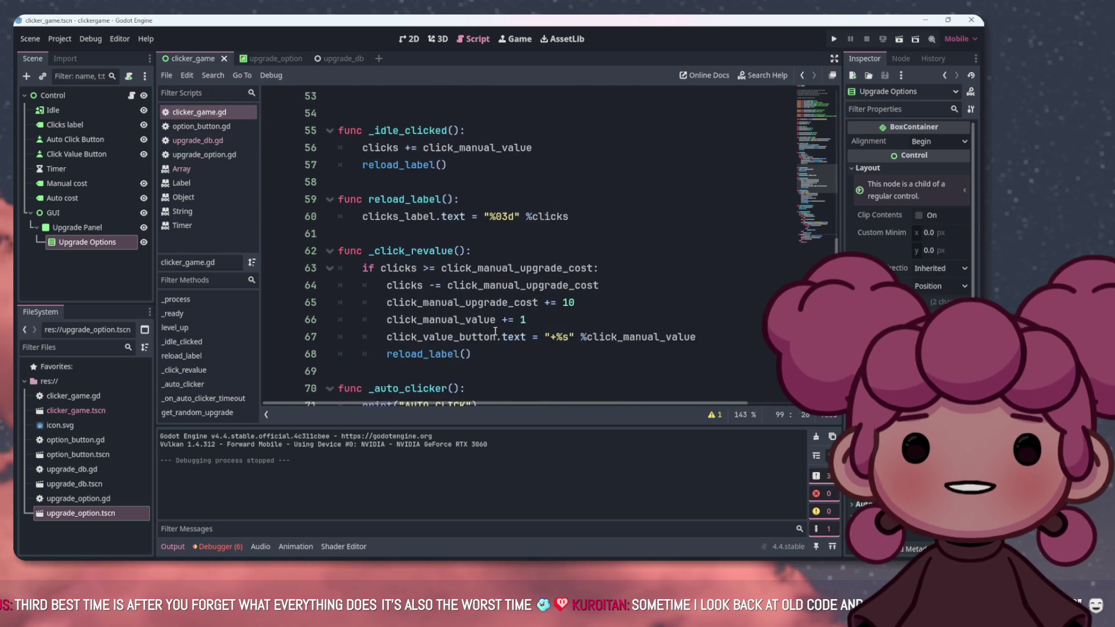
scroll(494, 331, up, 10)
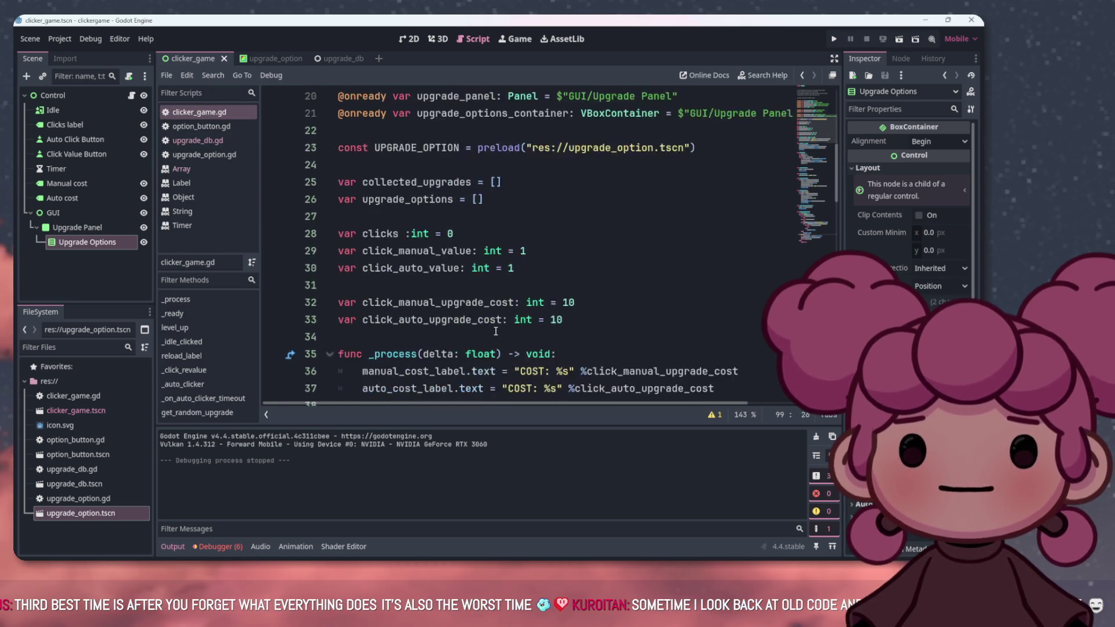
scroll(495, 331, down, 13)
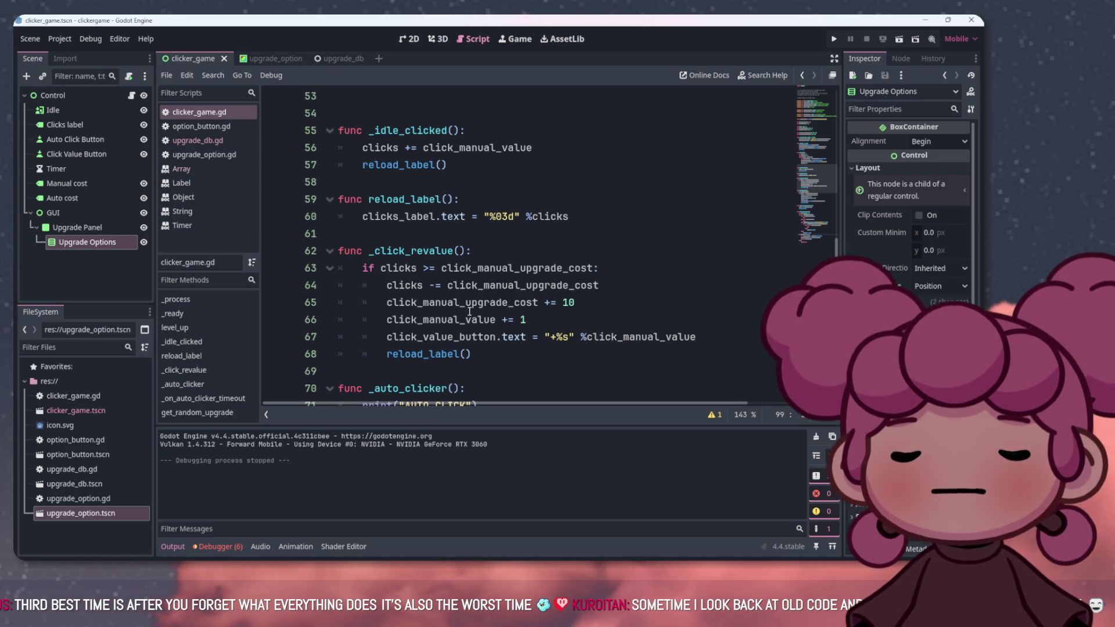
mouse_move(469, 312)
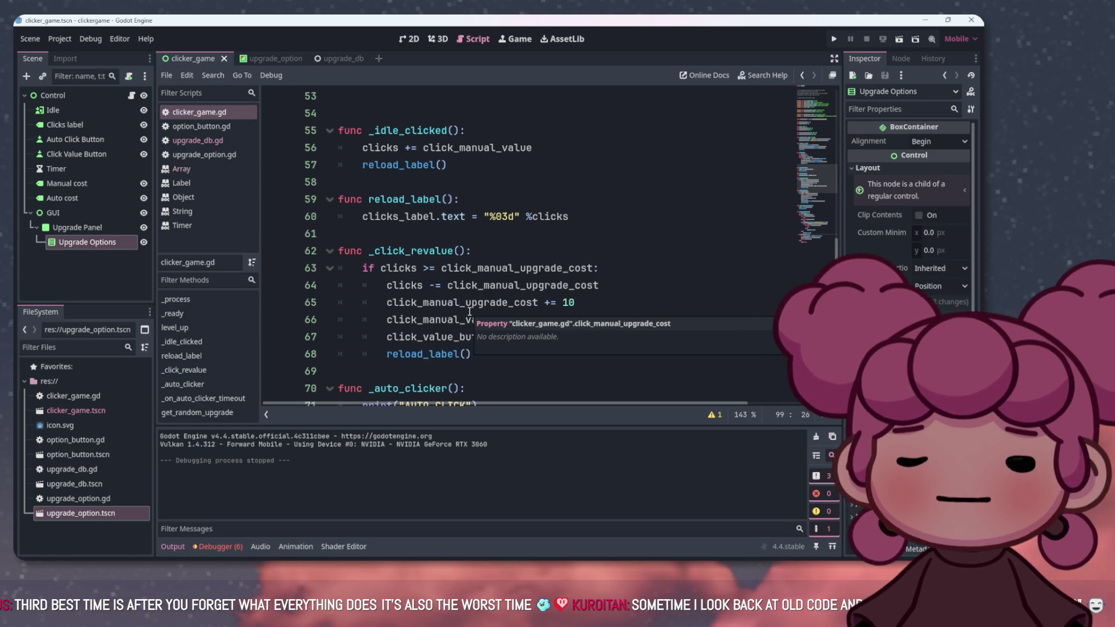
scroll(469, 312, down, 10)
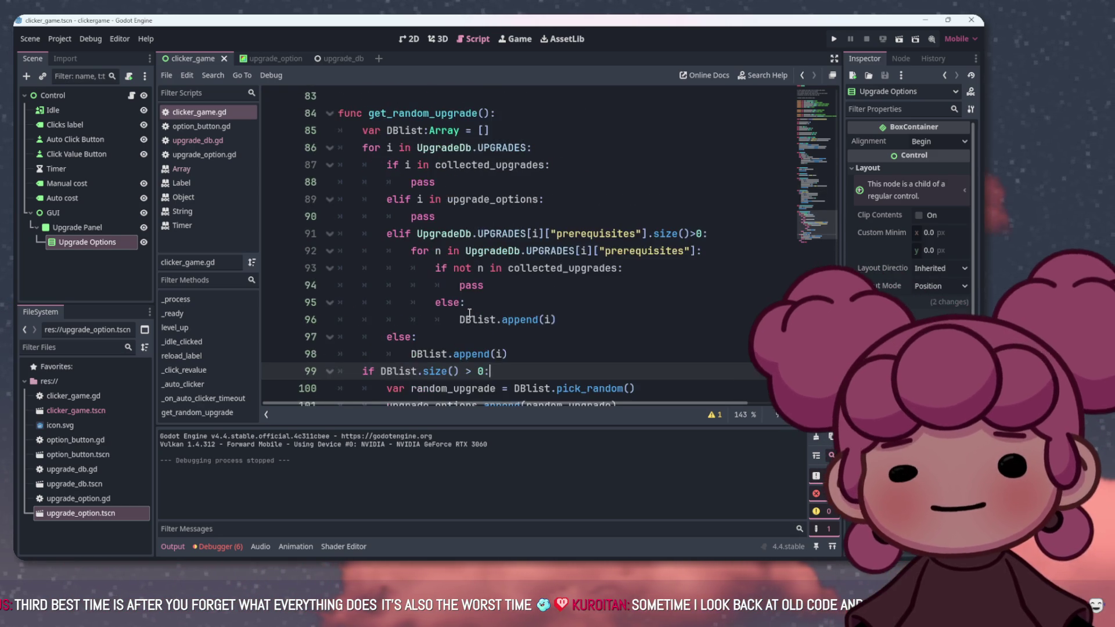
scroll(469, 312, down, 2)
scroll(469, 312, up, 2)
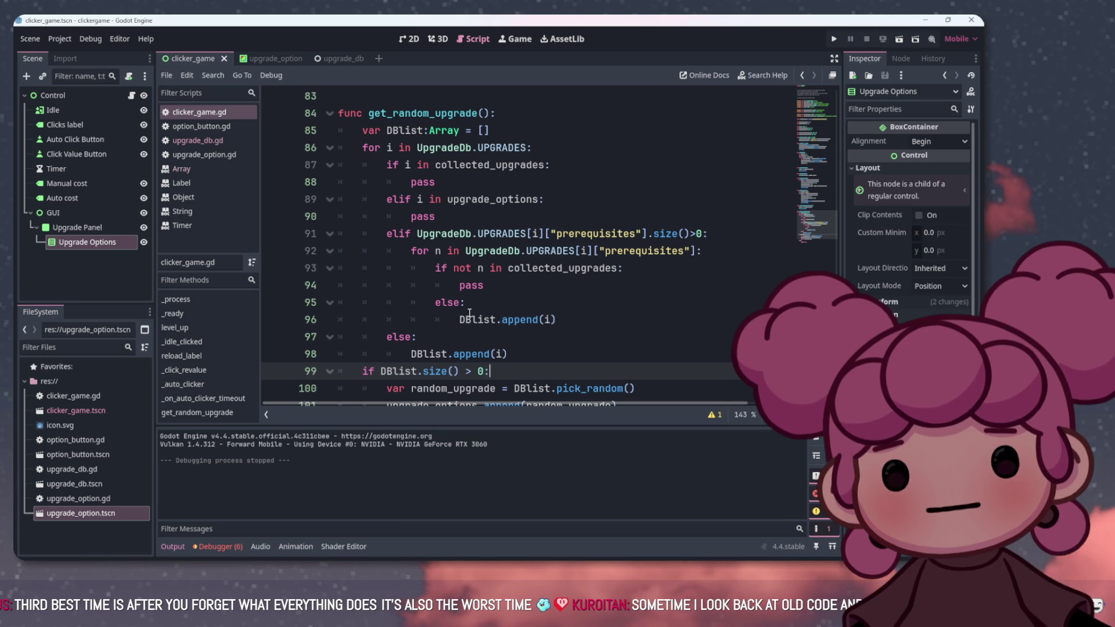
scroll(469, 311, down, 2)
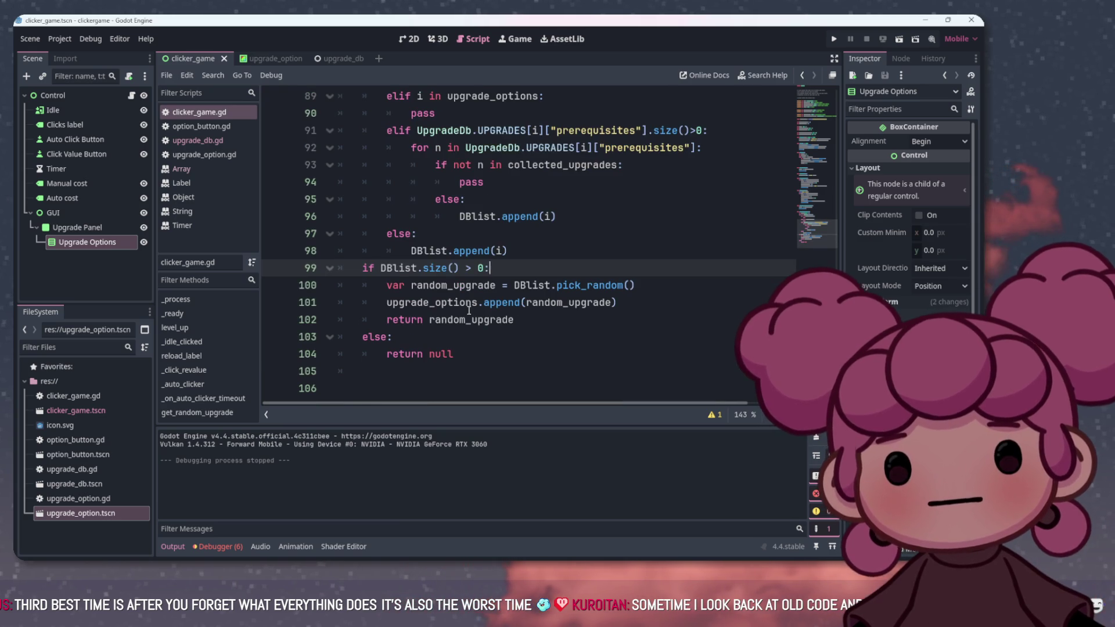
scroll(469, 311, up, 2)
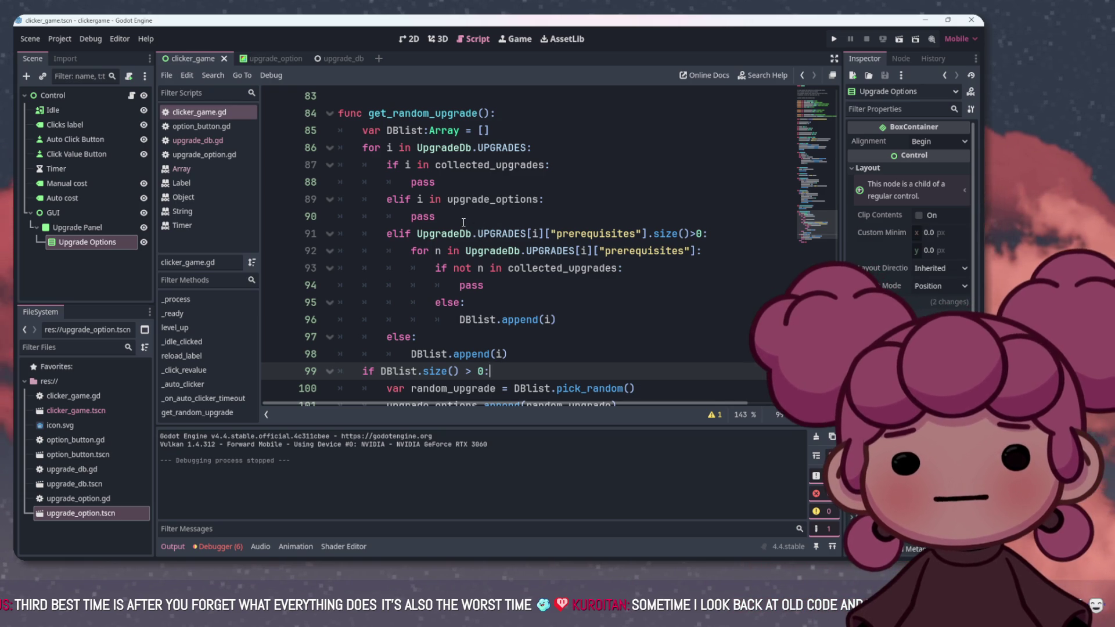
scroll(463, 222, down, 2)
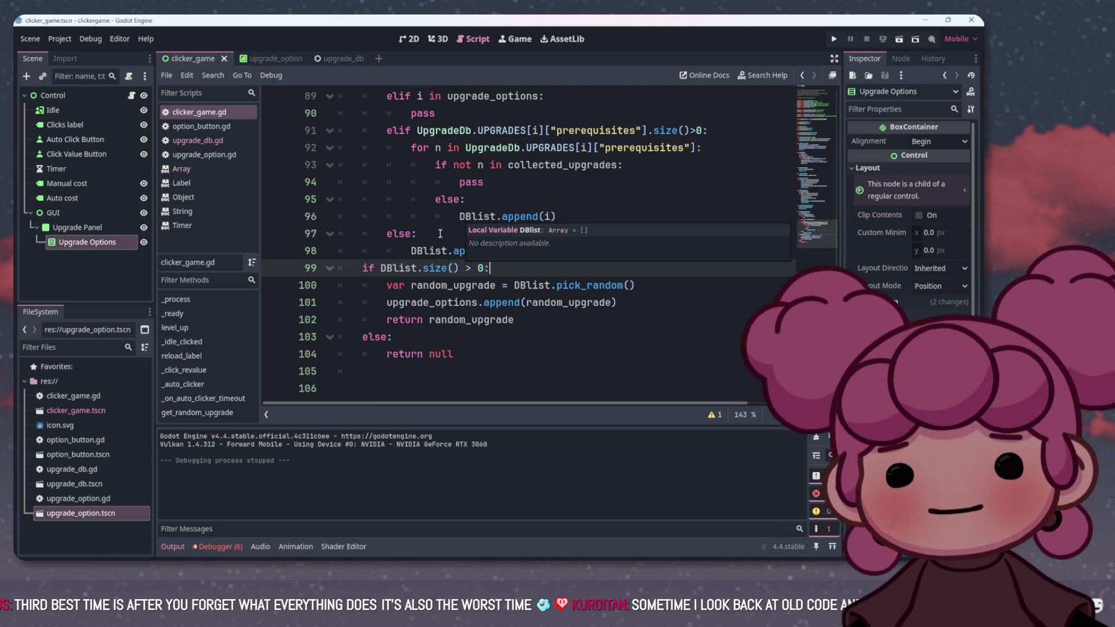
click(259, 58)
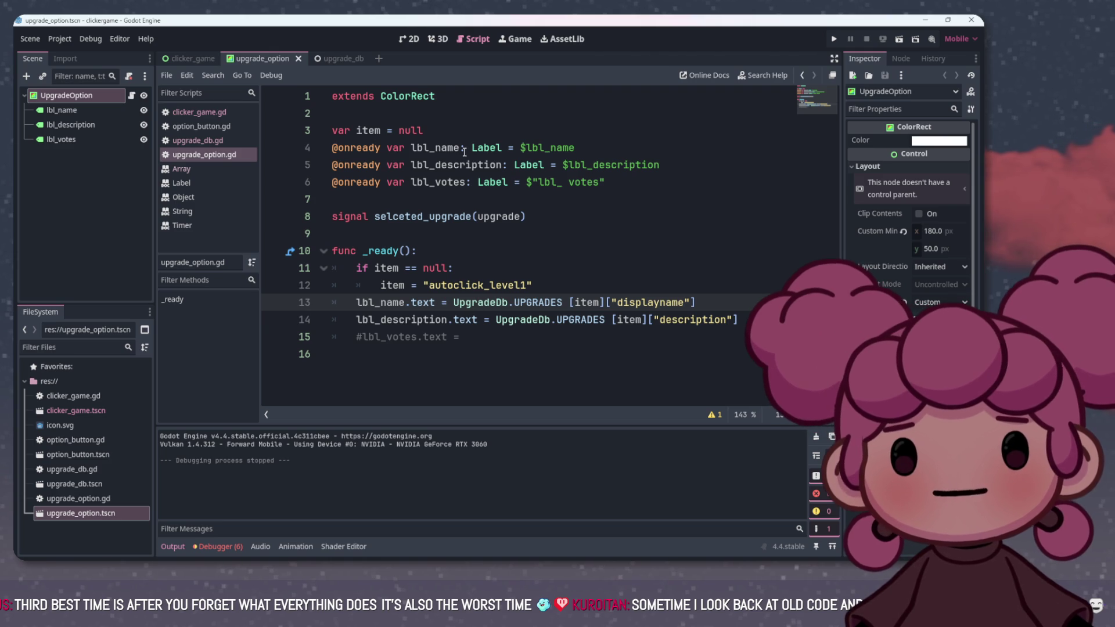
Check UpgradeOption's signals and the random_upgrade declaration, then open upgrade_option.gd for editing
click(899, 60)
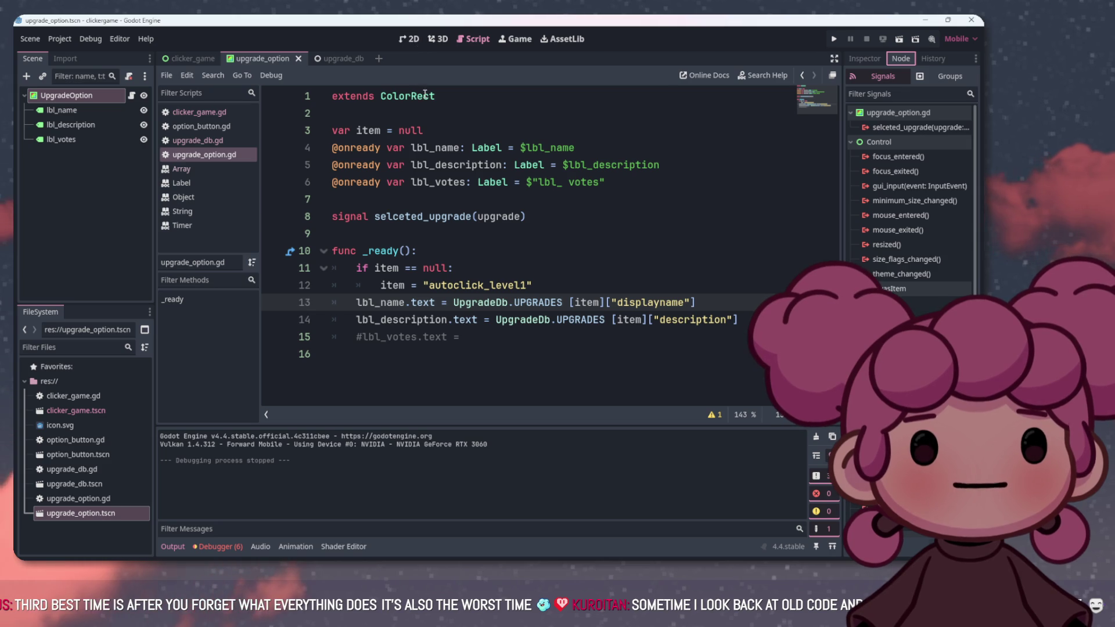
click(243, 113)
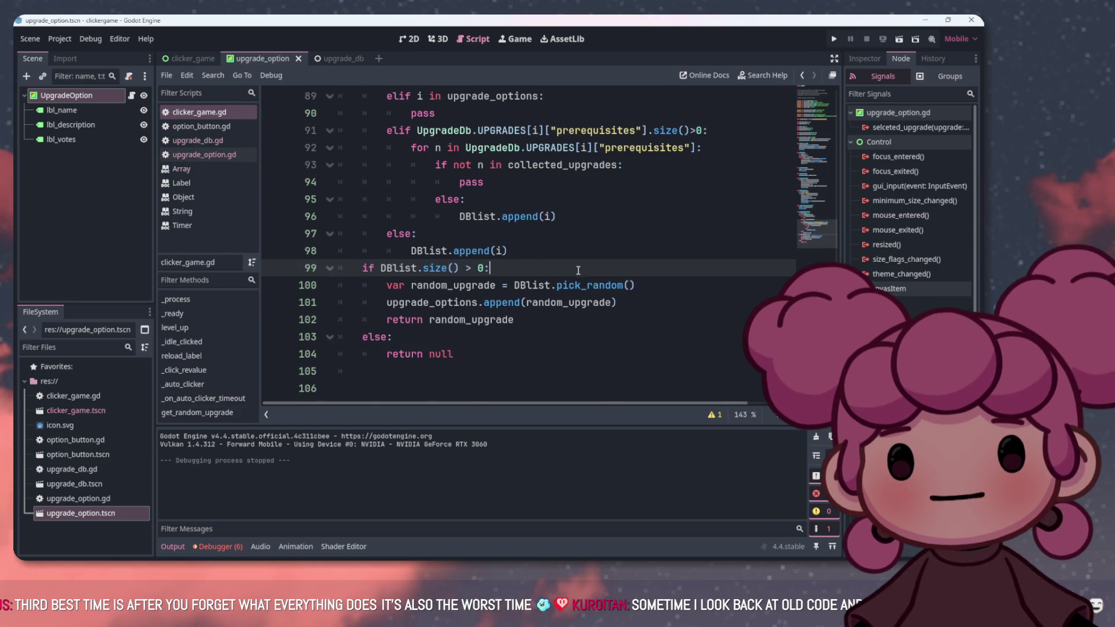
scroll(572, 257, up, 2)
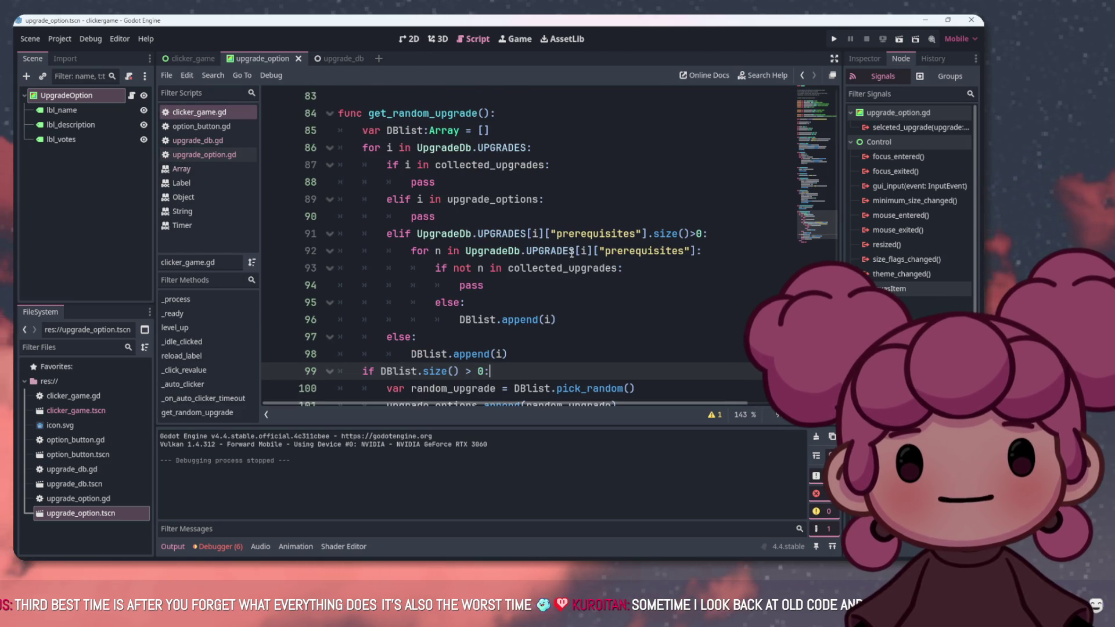
scroll(572, 257, down, 1)
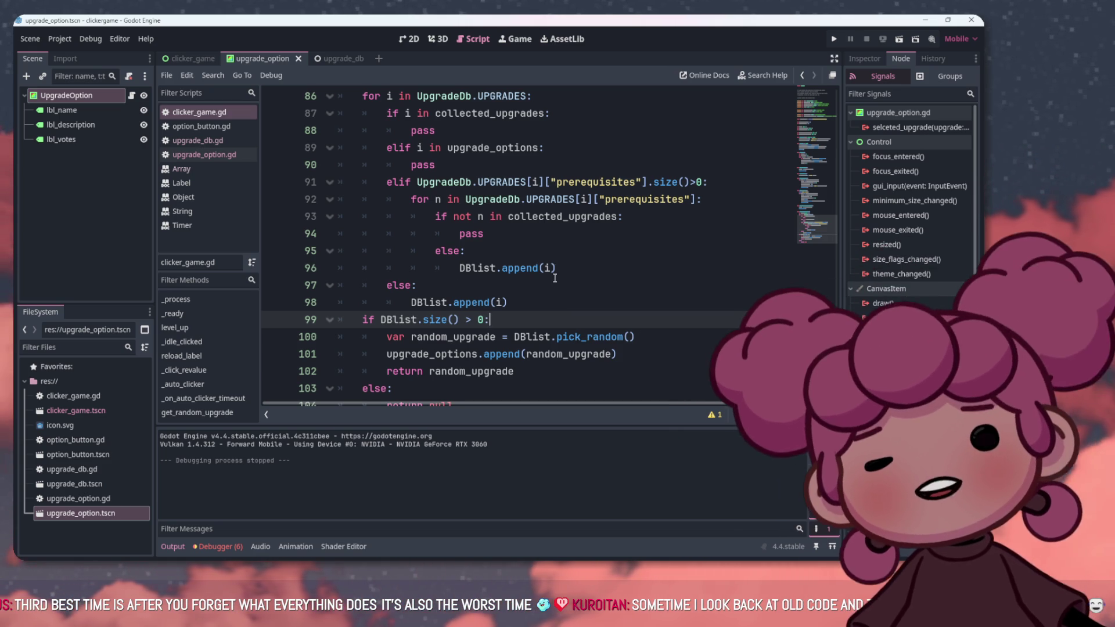
ctrl+click(537, 355)
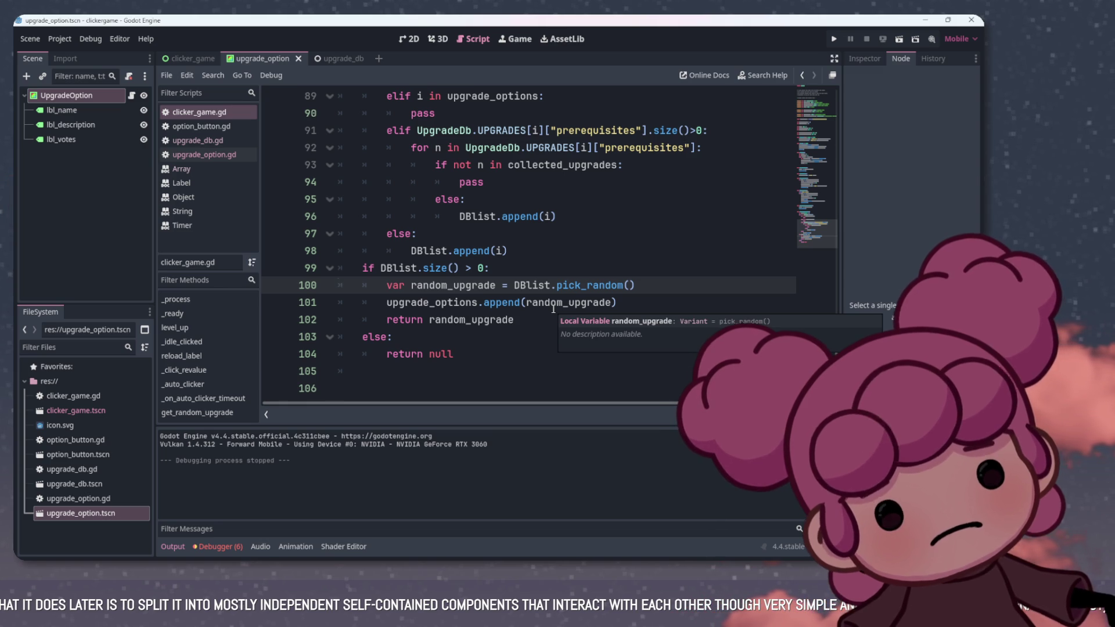
click(135, 98)
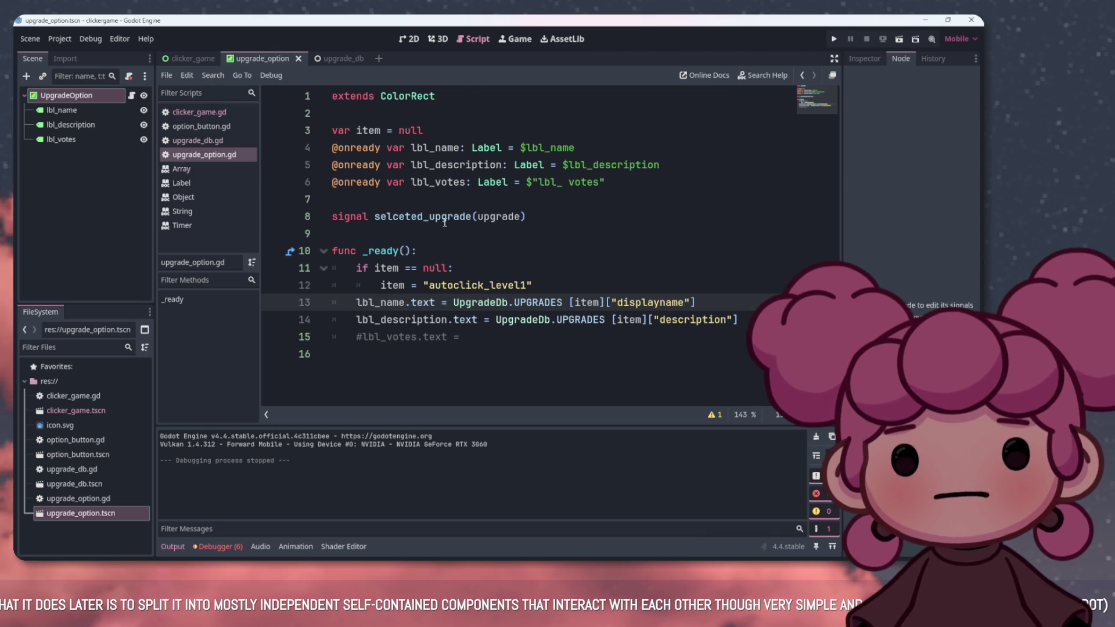
Search upgrade_option.gd for the selceted_upgrade signal and place the caret on empty line 16
drag(374, 216, 473, 220)
key(ctrl+f)
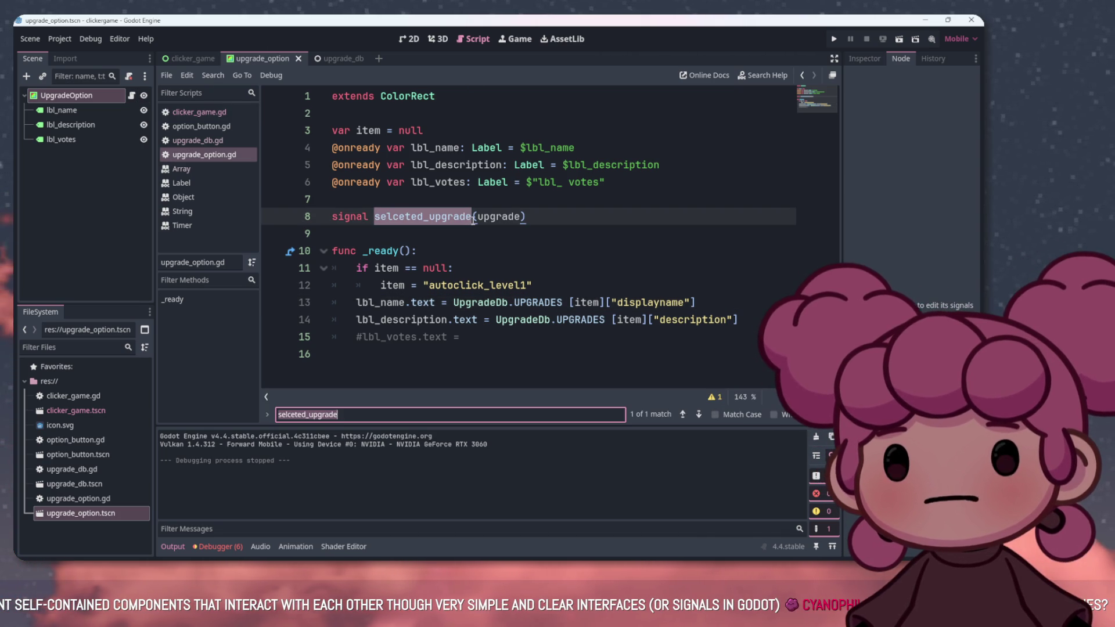
click(486, 233)
click(454, 284)
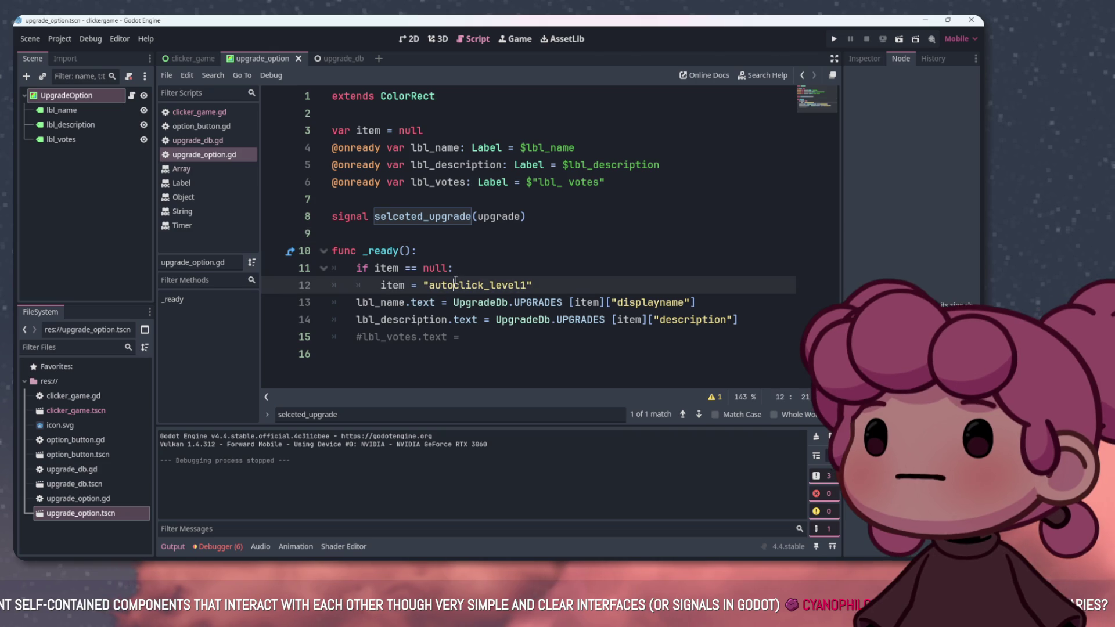
click(441, 356)
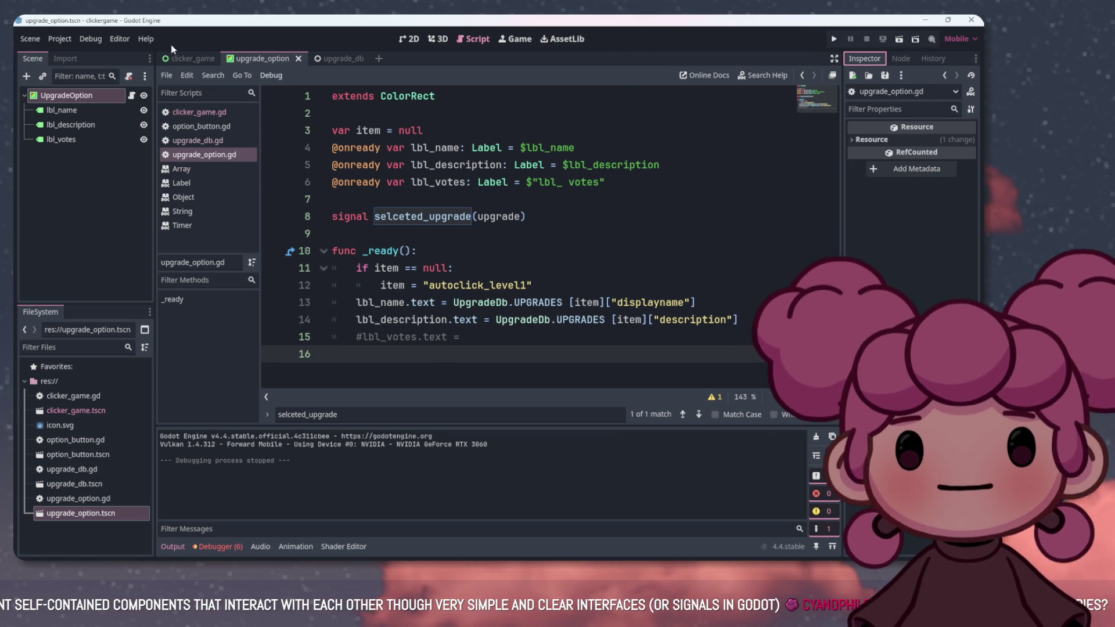
On the UpgradeOption root node, start connecting the gui_input signal to an _on_gui_input method
click(66, 95)
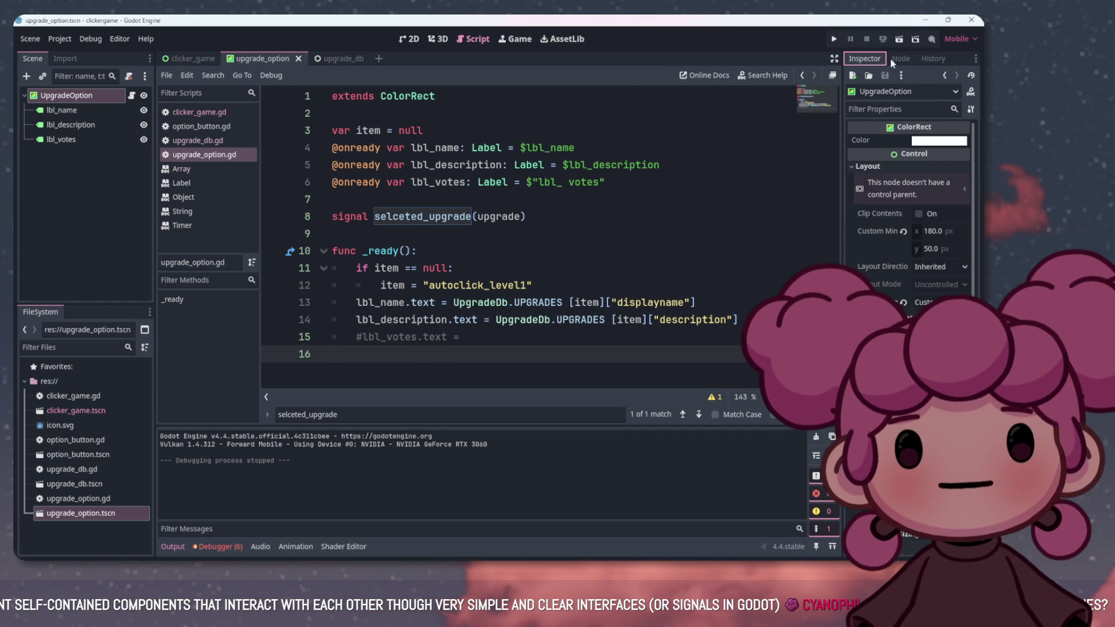
click(901, 59)
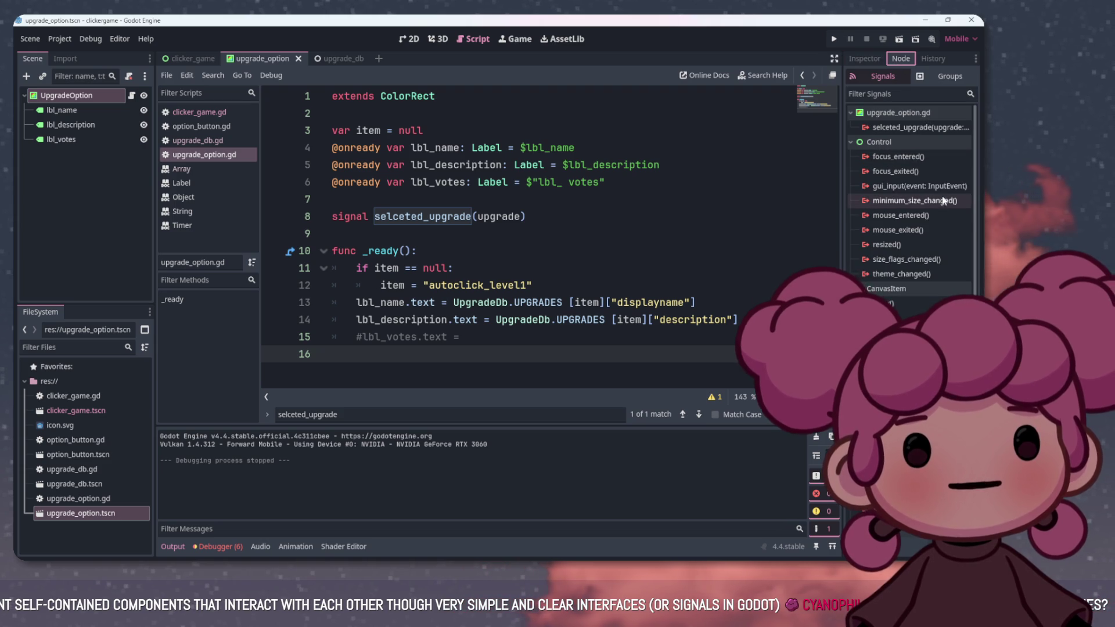
mouse_move(887, 194)
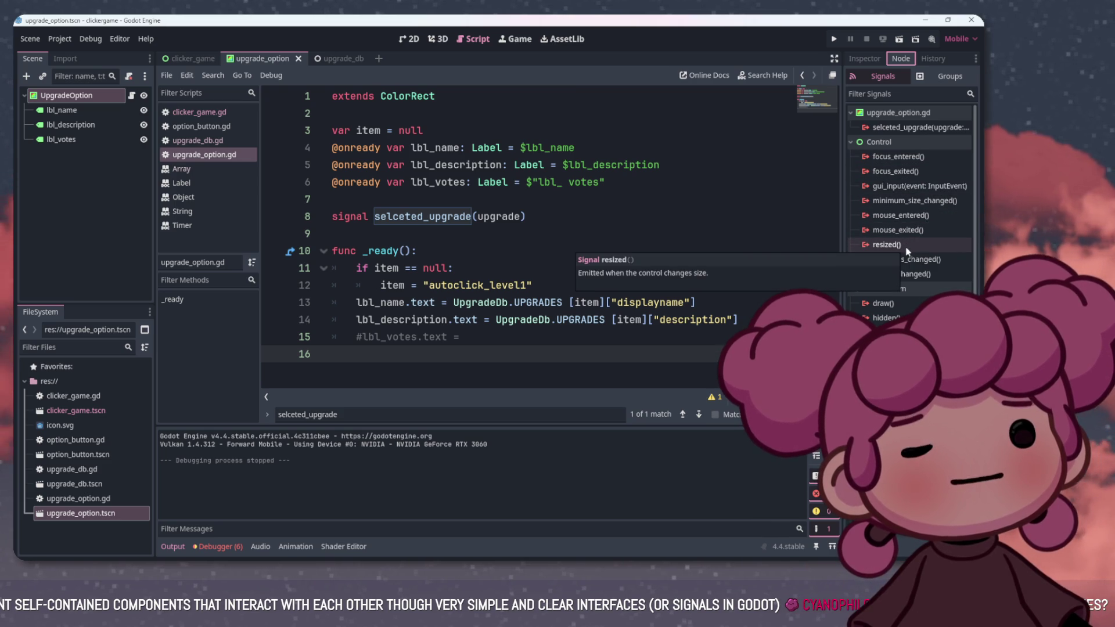
double_click(908, 188)
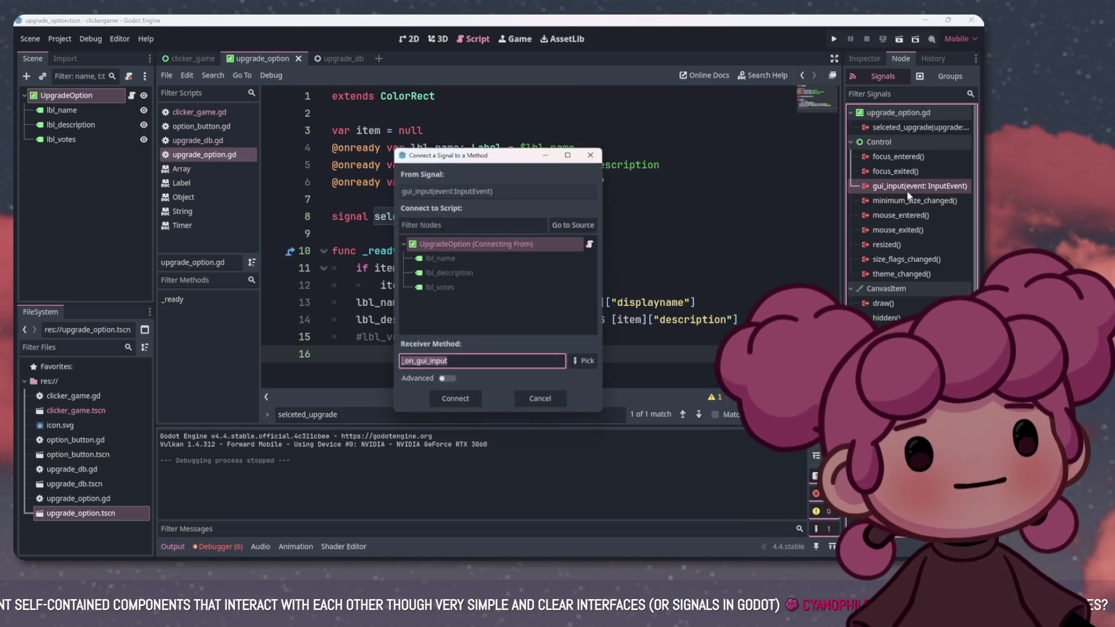
Connect gui_input to a new _on_gui_input handler and select its placeholder pass line
click(453, 400)
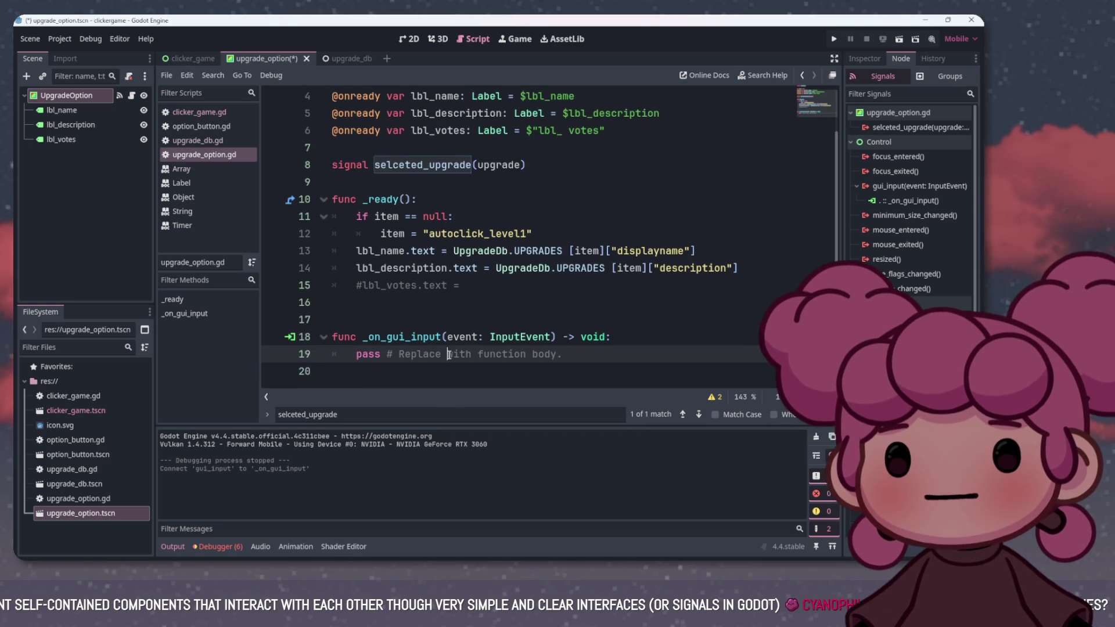
key(ctrl+a)
click(457, 348)
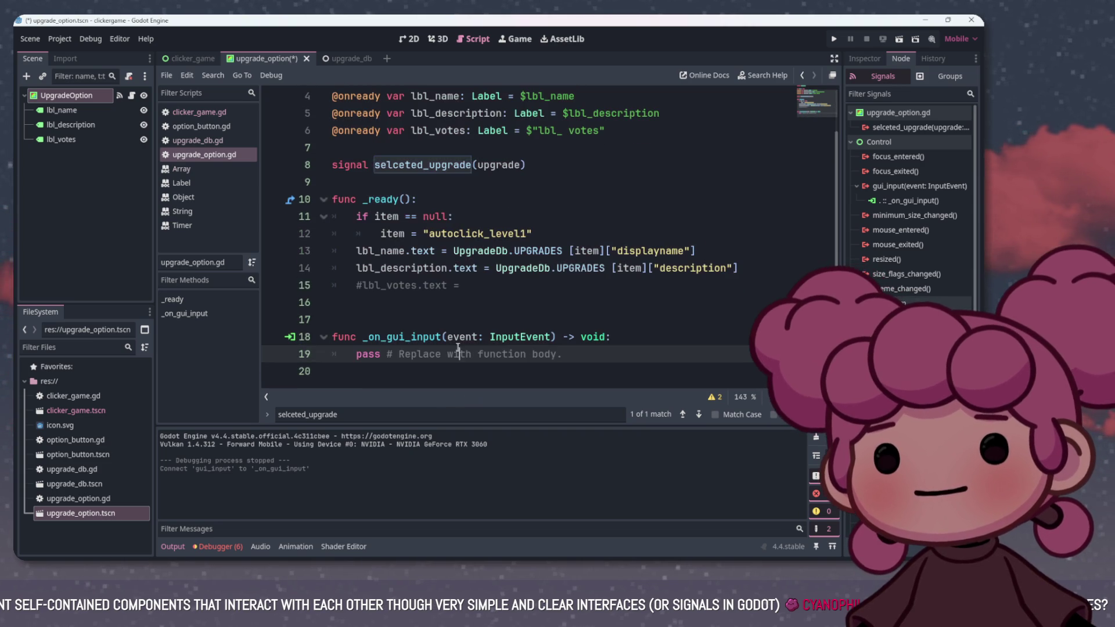
drag(564, 353, 339, 361)
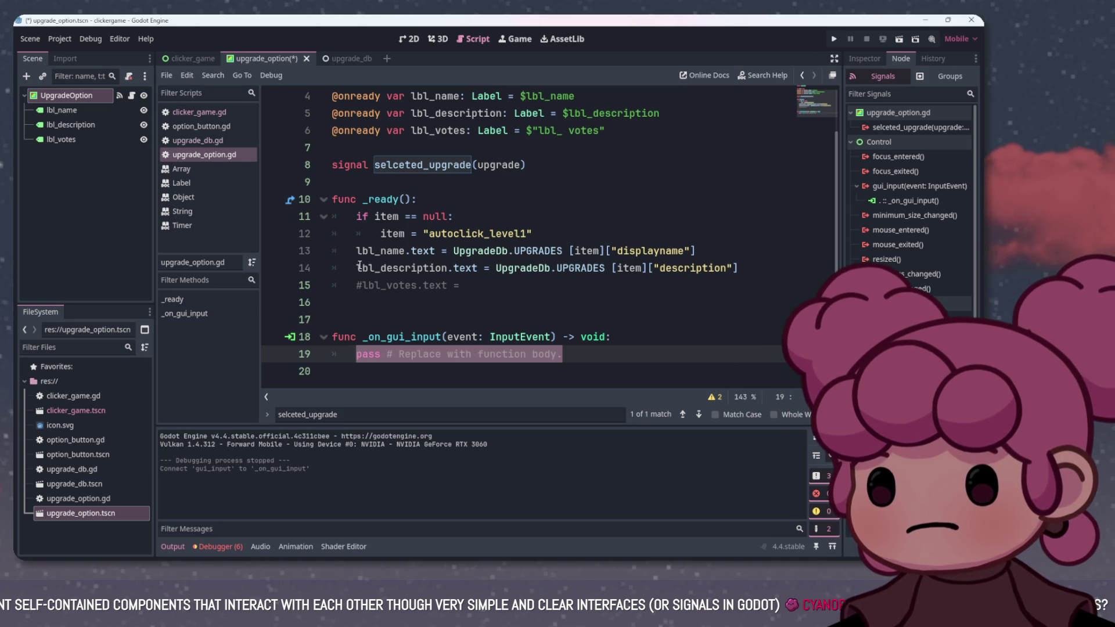
click(381, 164)
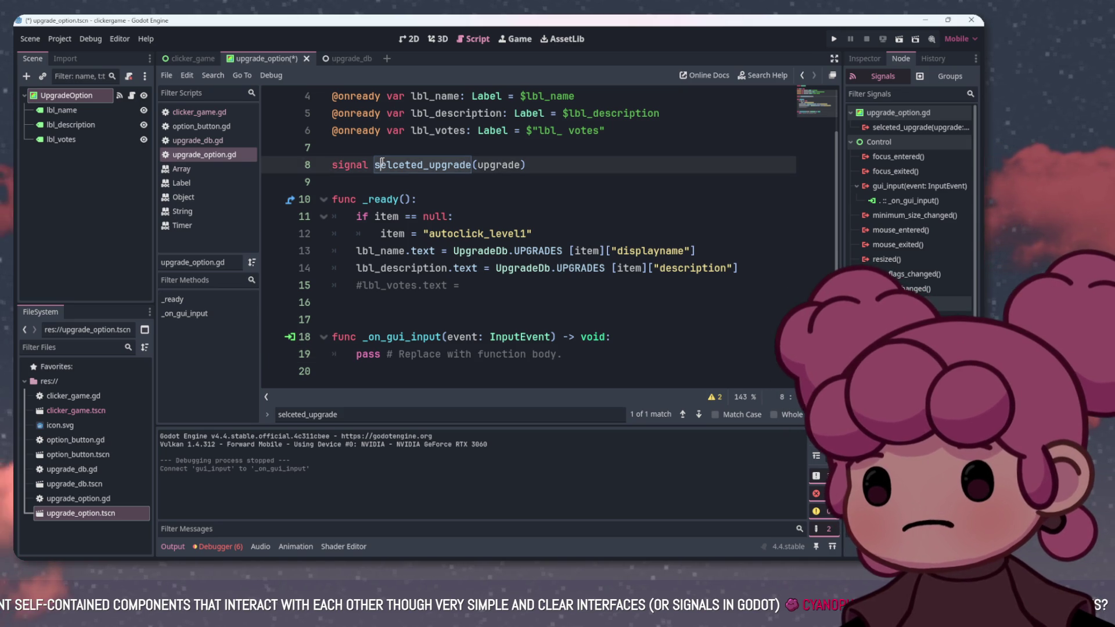
Paste the selceted_upgrade(upgrade) call over pass on line 19, trying an .emit suffix
drag(373, 167, 528, 165)
key(ctrl+c)
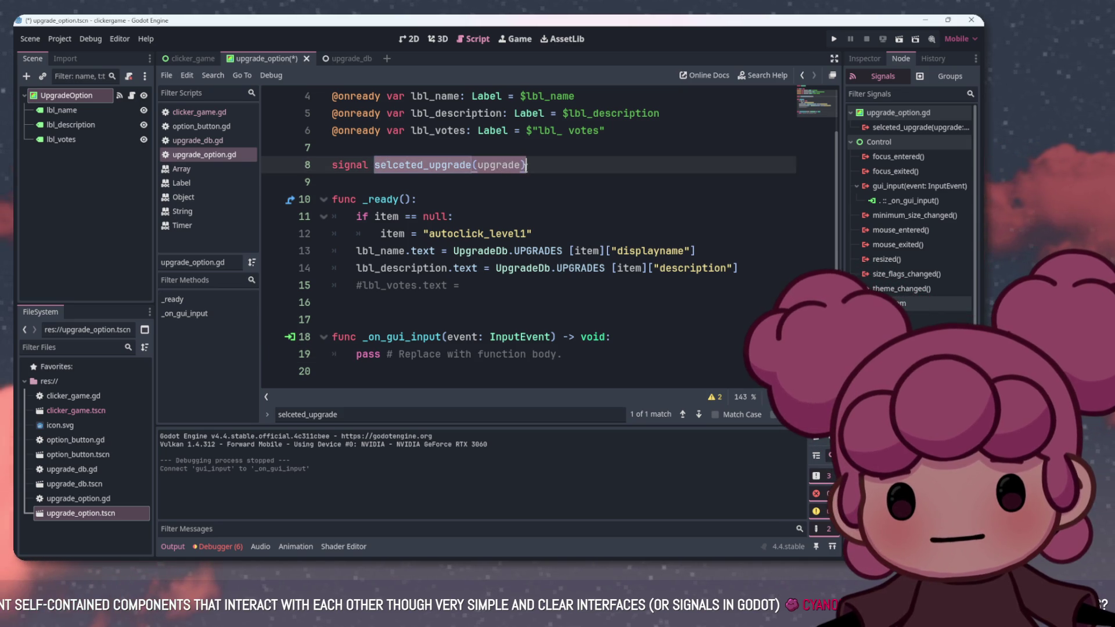
click(563, 354)
drag(563, 354, 356, 355)
key(ctrl+v)
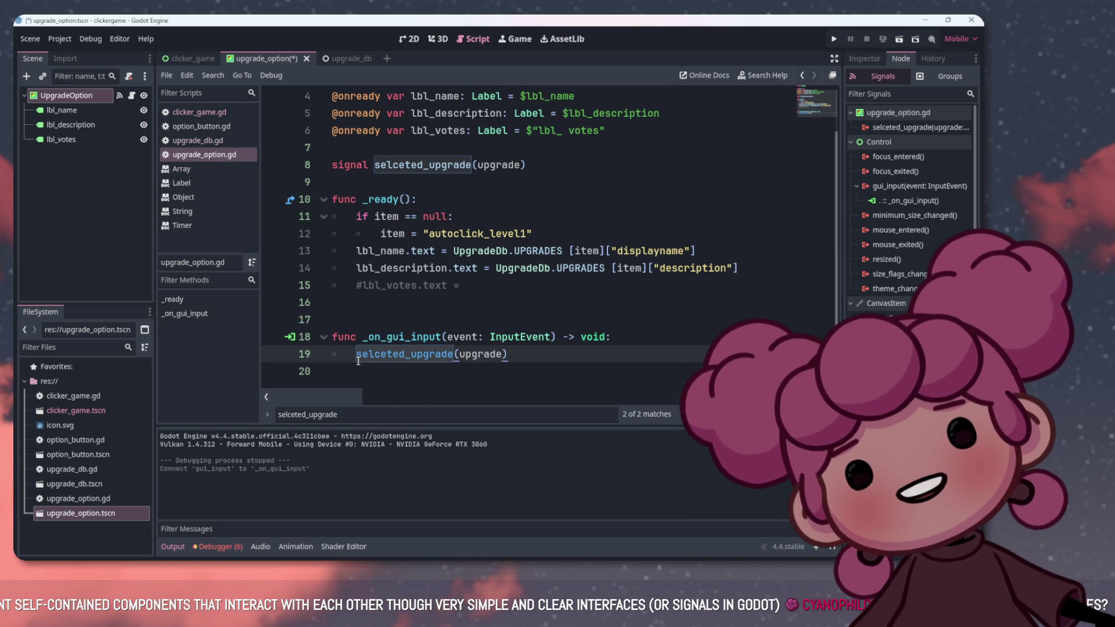
text(.emio)
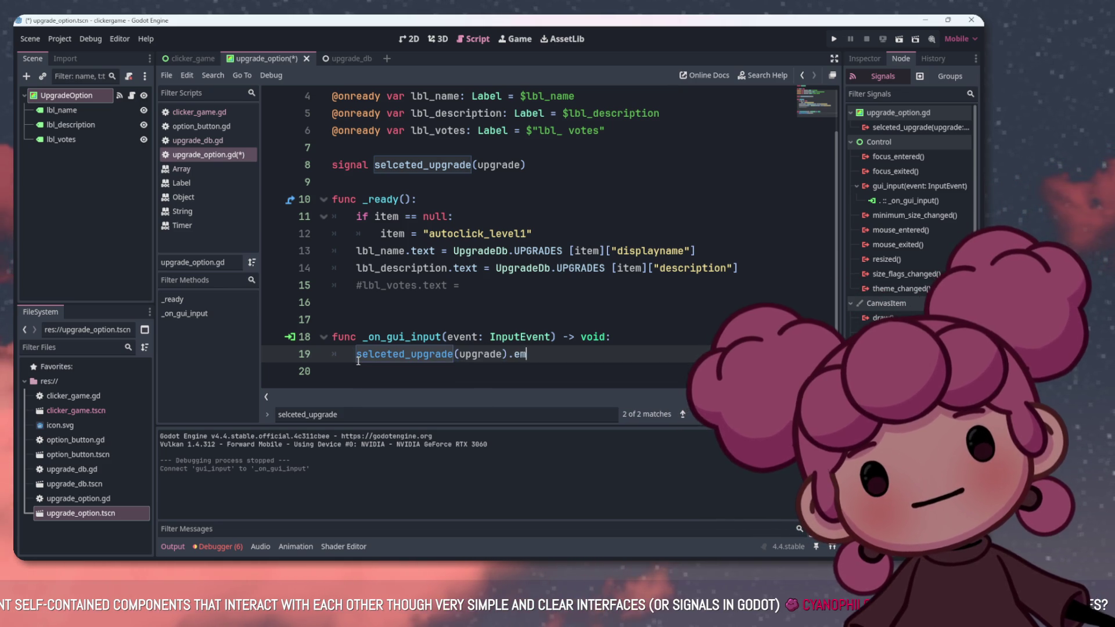
key(BackSpace)
key(BackSpace)
key(BackSpace)
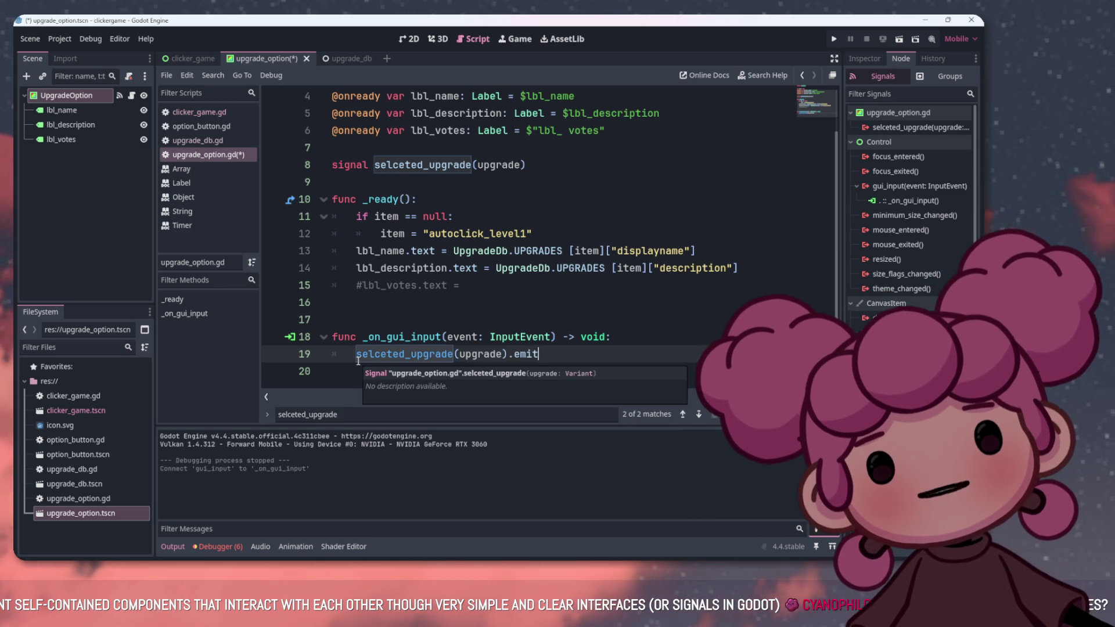
key(BackSpace)
key(BackSpace)
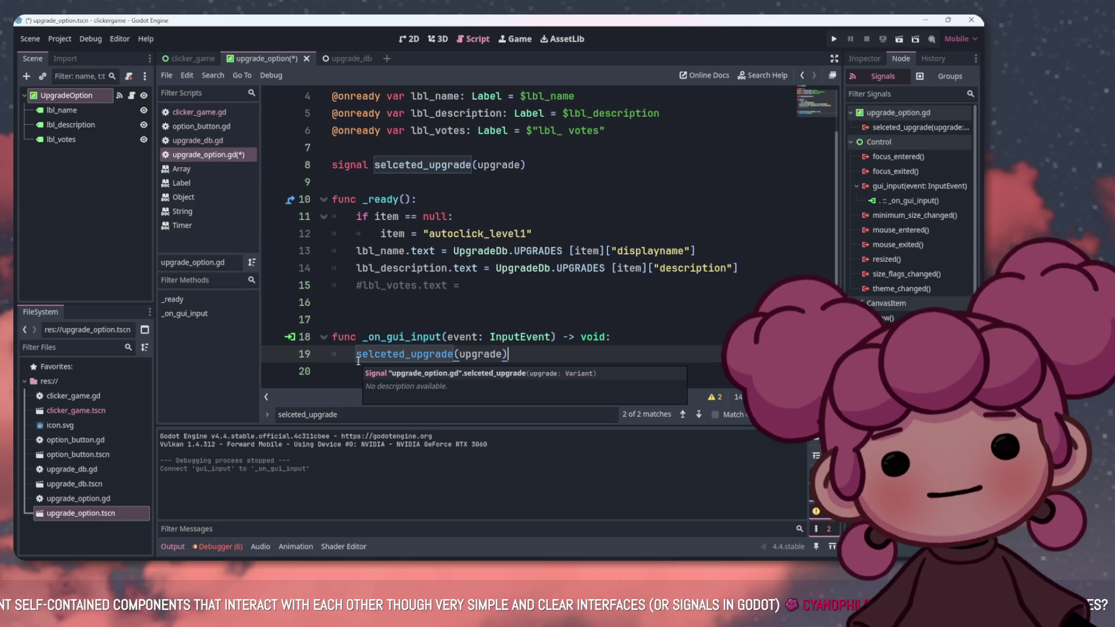
Check the Signal declaration, then delete the pasted call so line 19 is empty
click(426, 312)
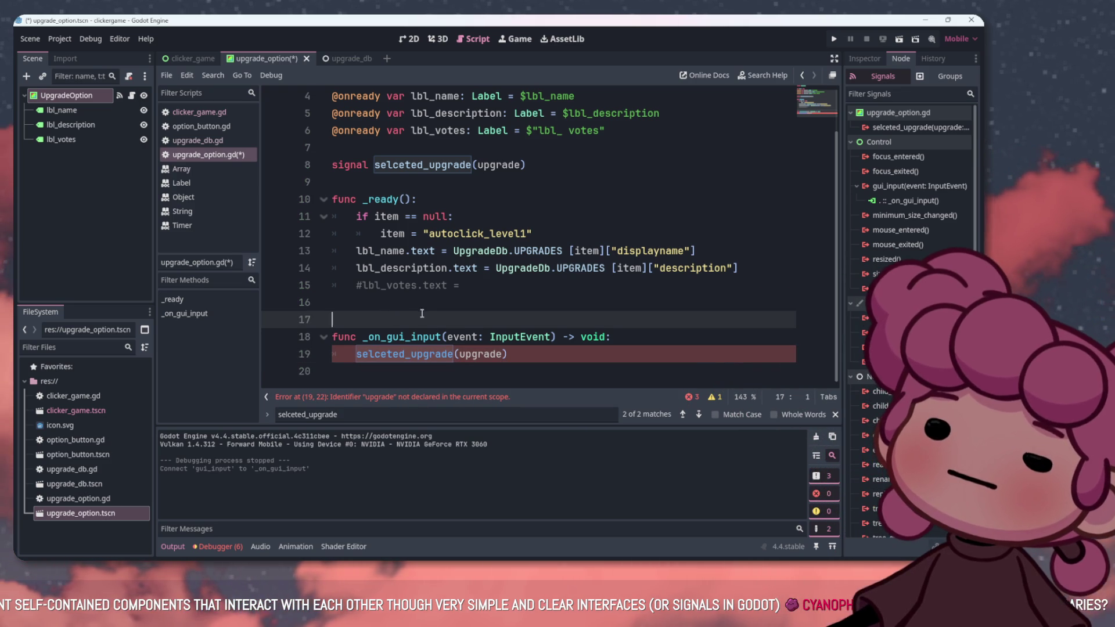
click(416, 353)
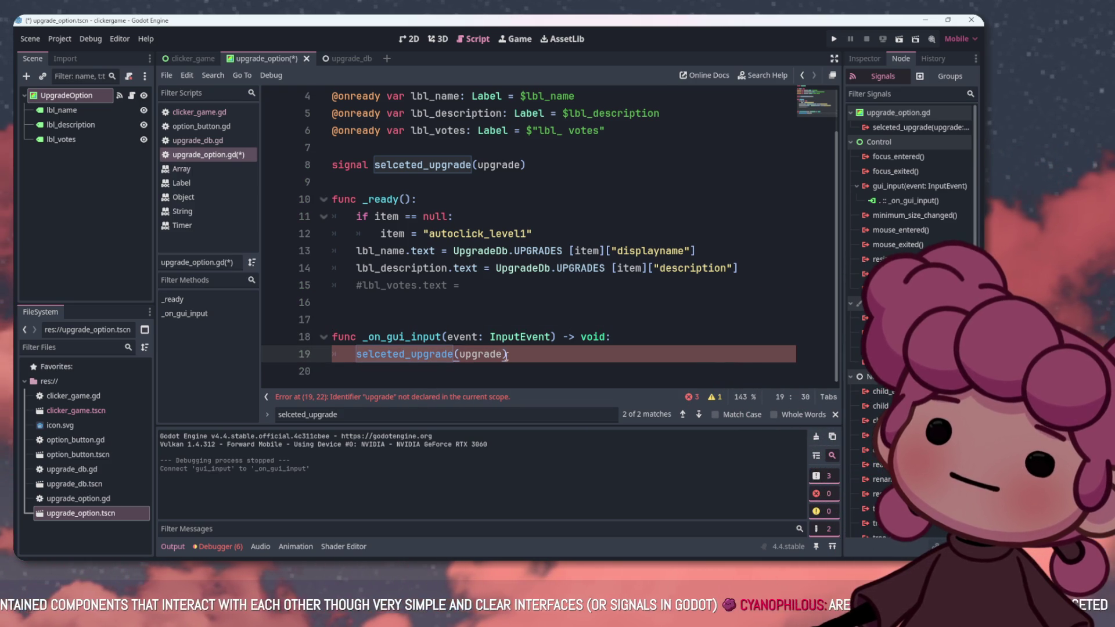
drag(383, 362, 499, 358)
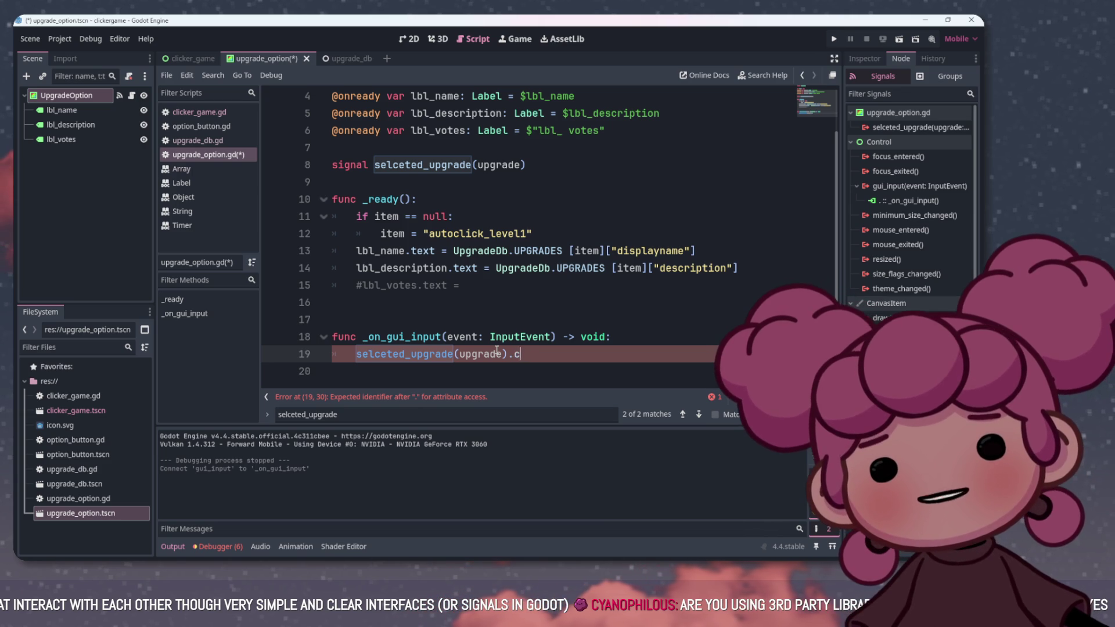
key(BackSpace)
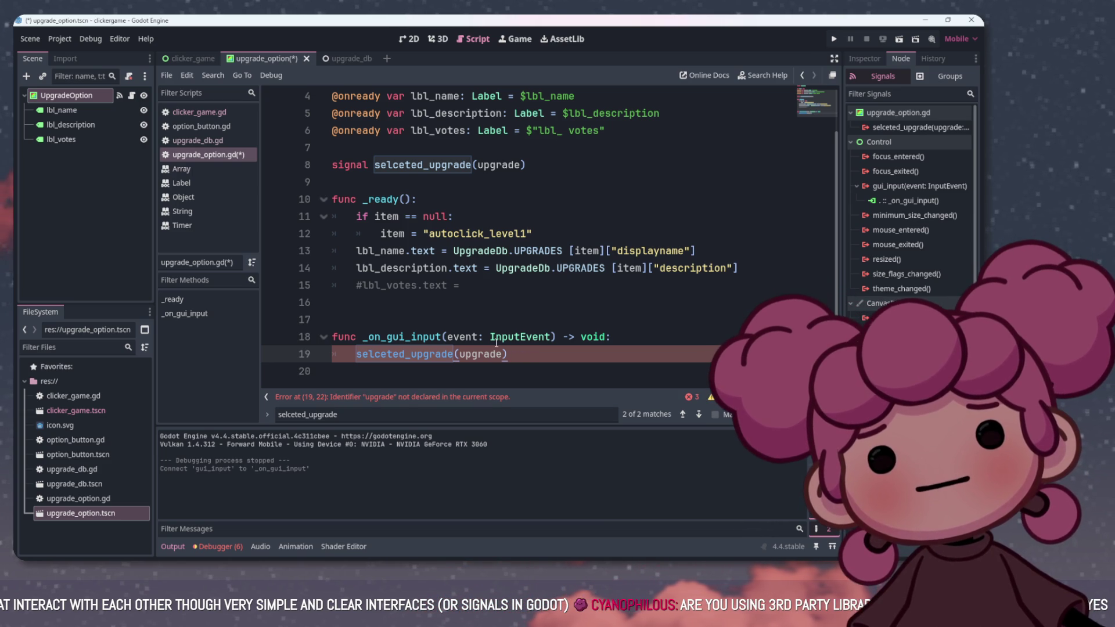
click(549, 165)
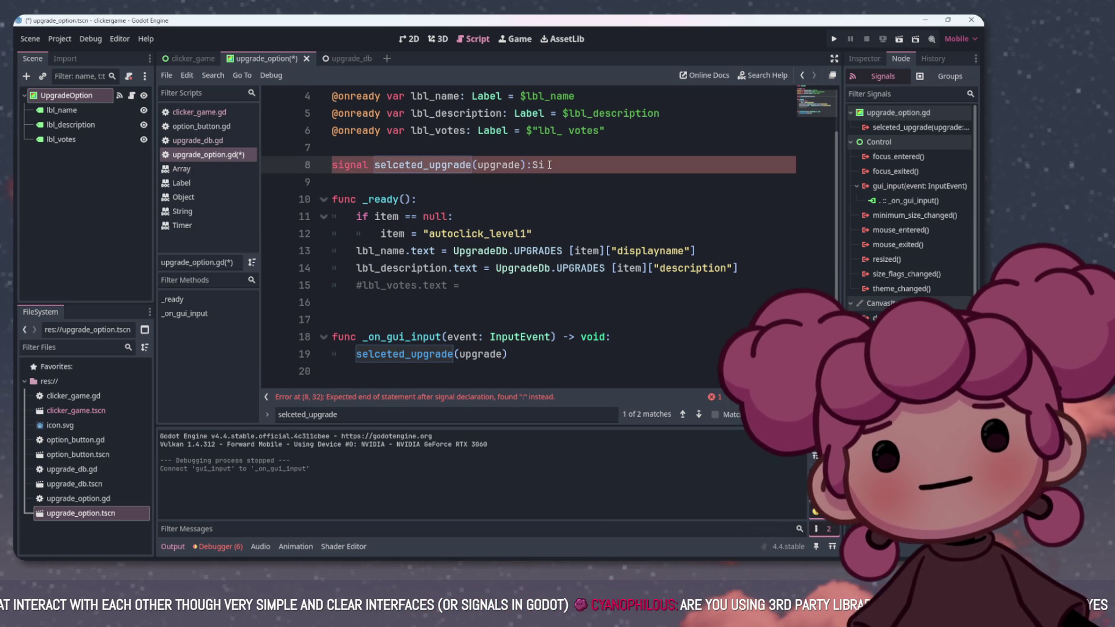
click(533, 169)
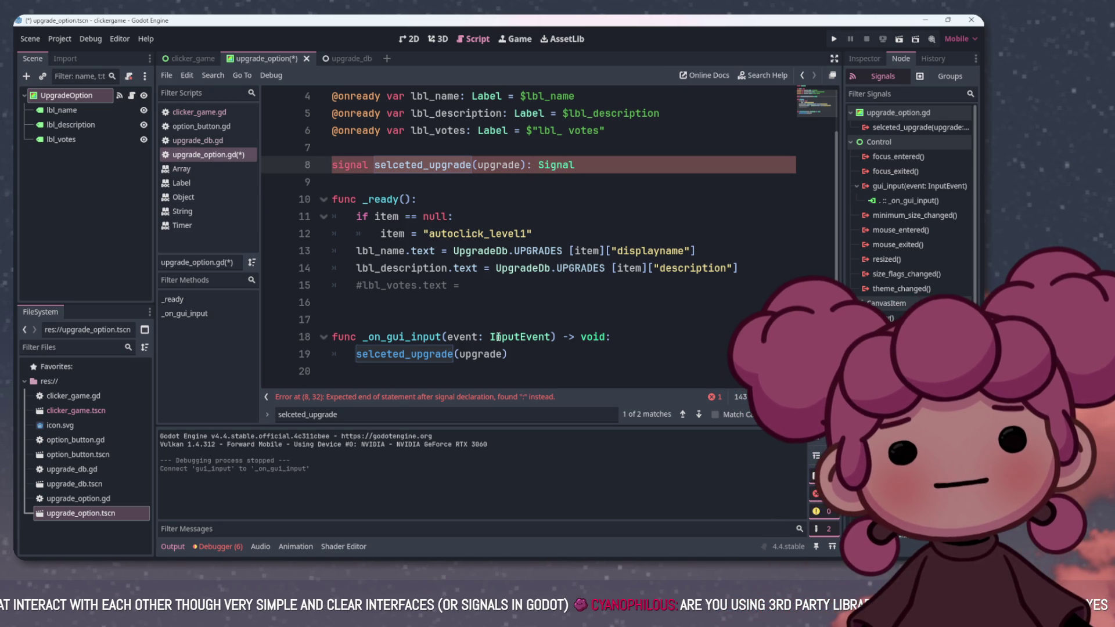
click(526, 356)
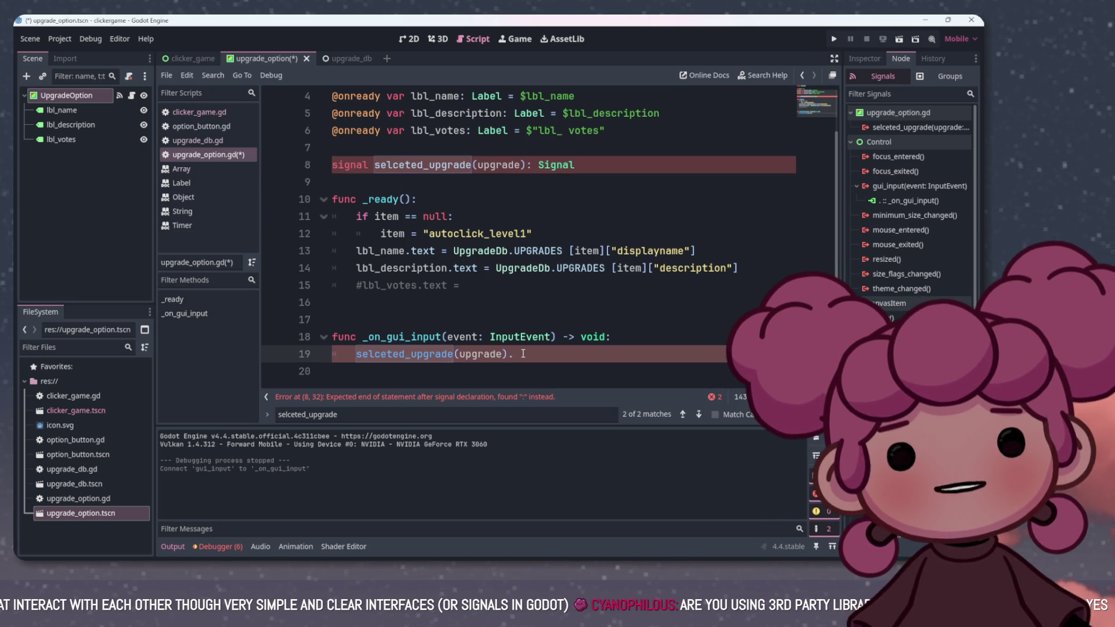
text(.)
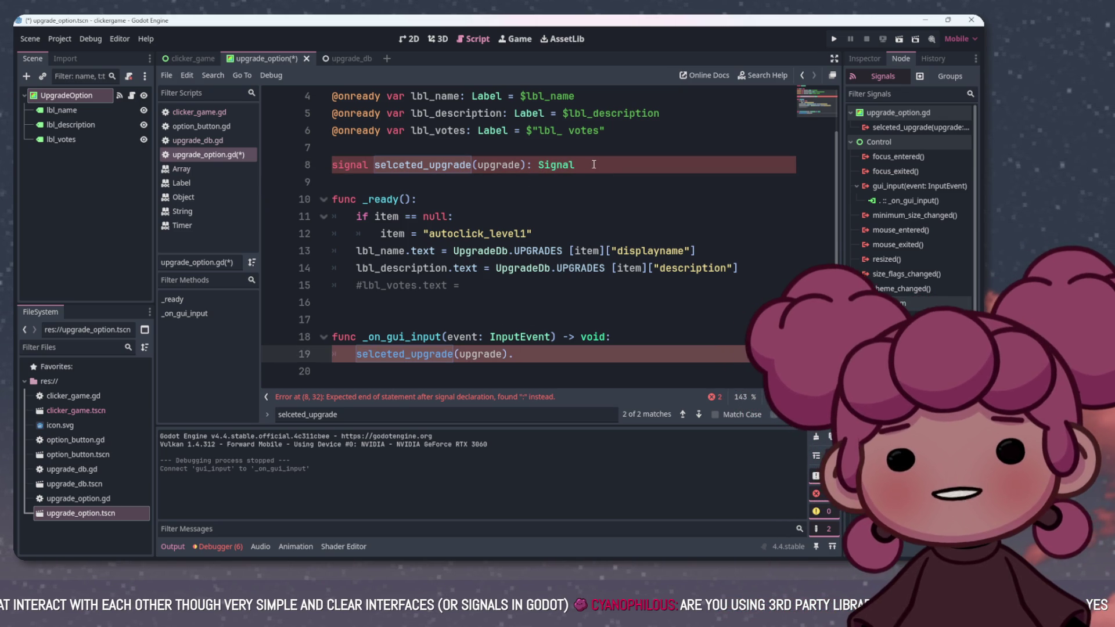
drag(592, 165, 551, 168)
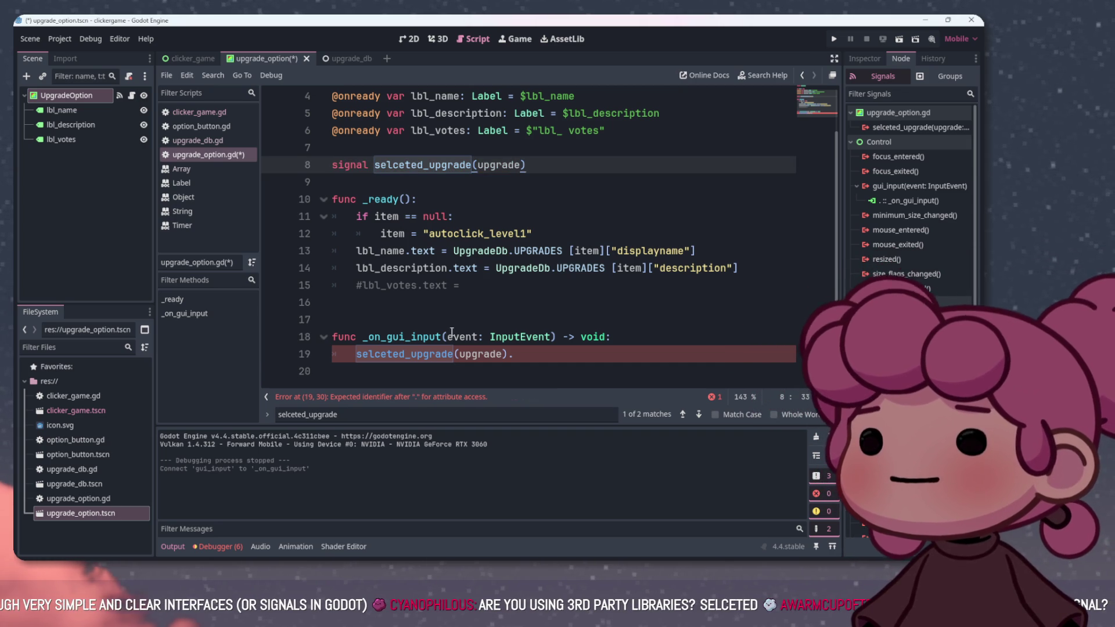
click(535, 355)
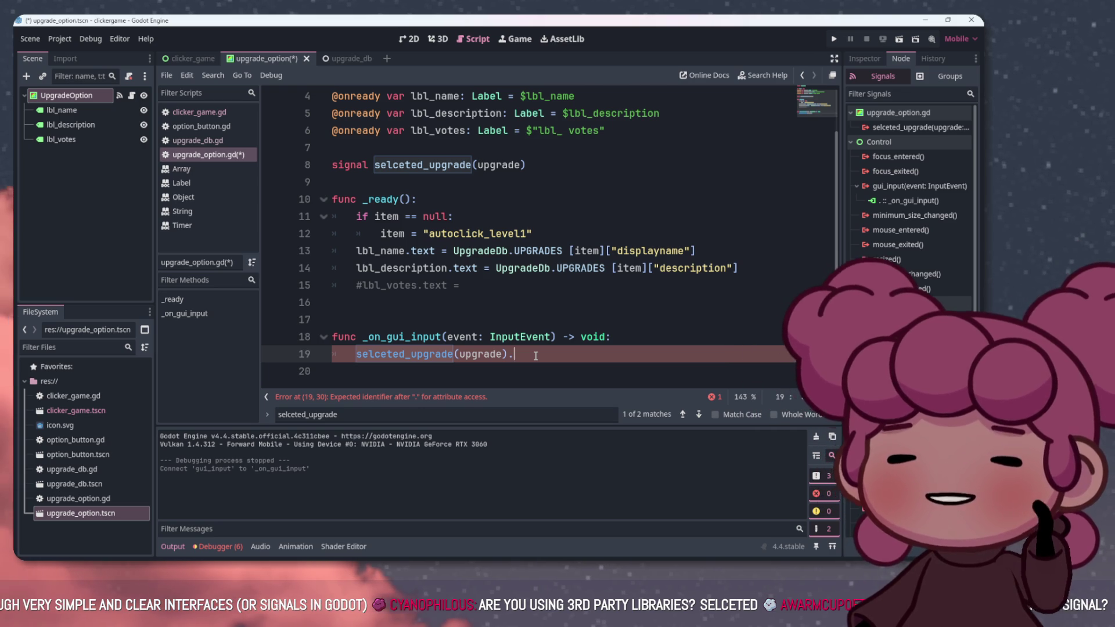
click(383, 356)
click(356, 355)
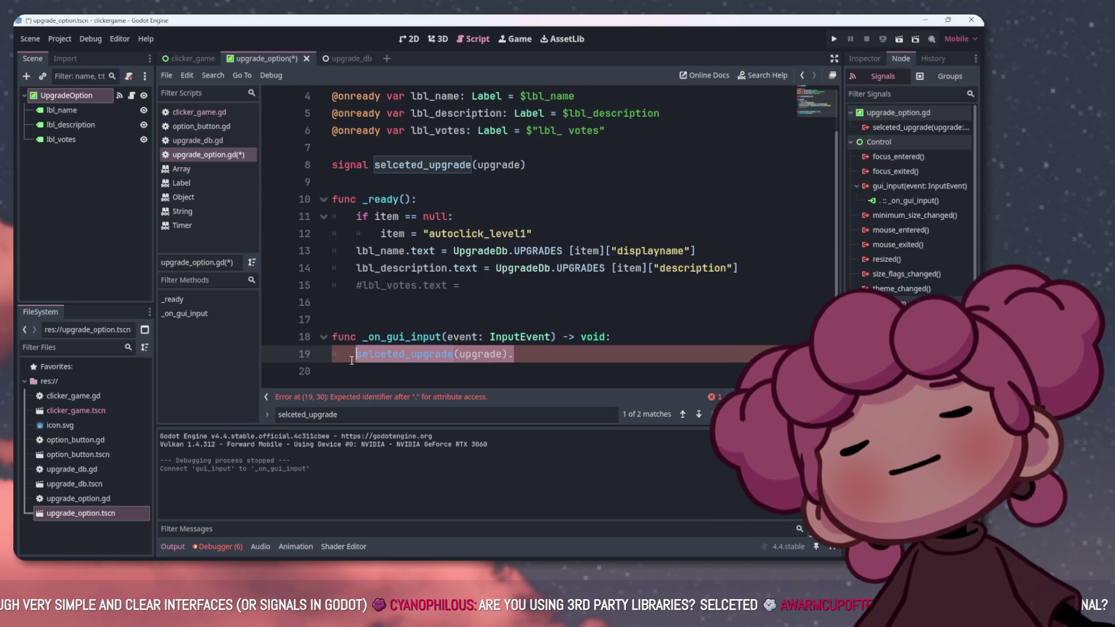
key(BackSpace)
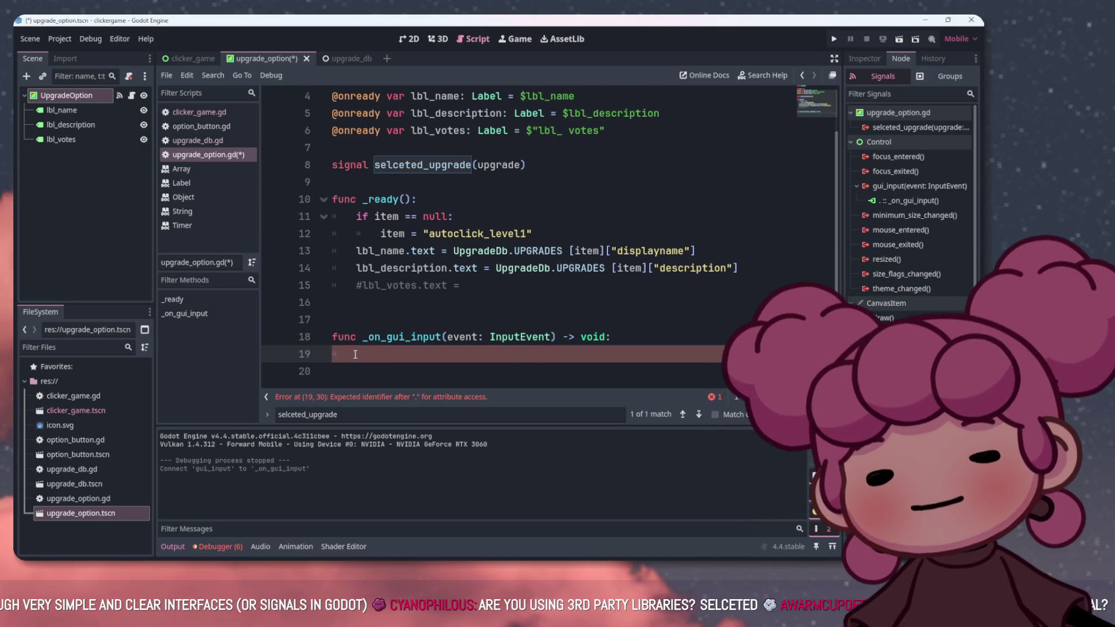
Write print("Upgade clicked") on line 19 of _on_gui_input, rejoining the closing quote
text(pri)
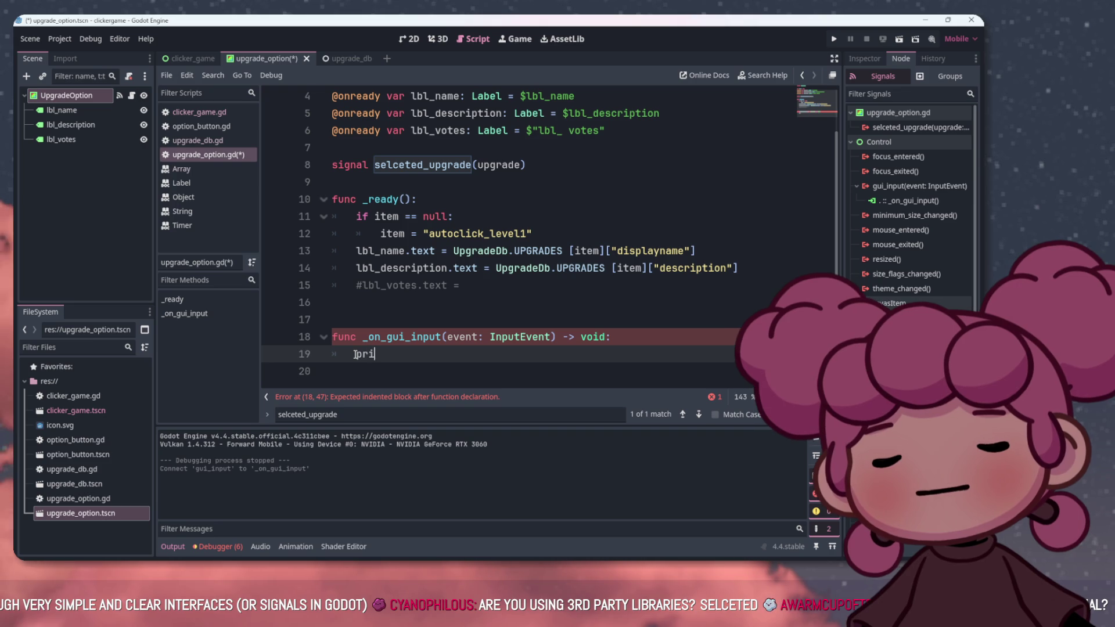
text(nt)
key(Return)
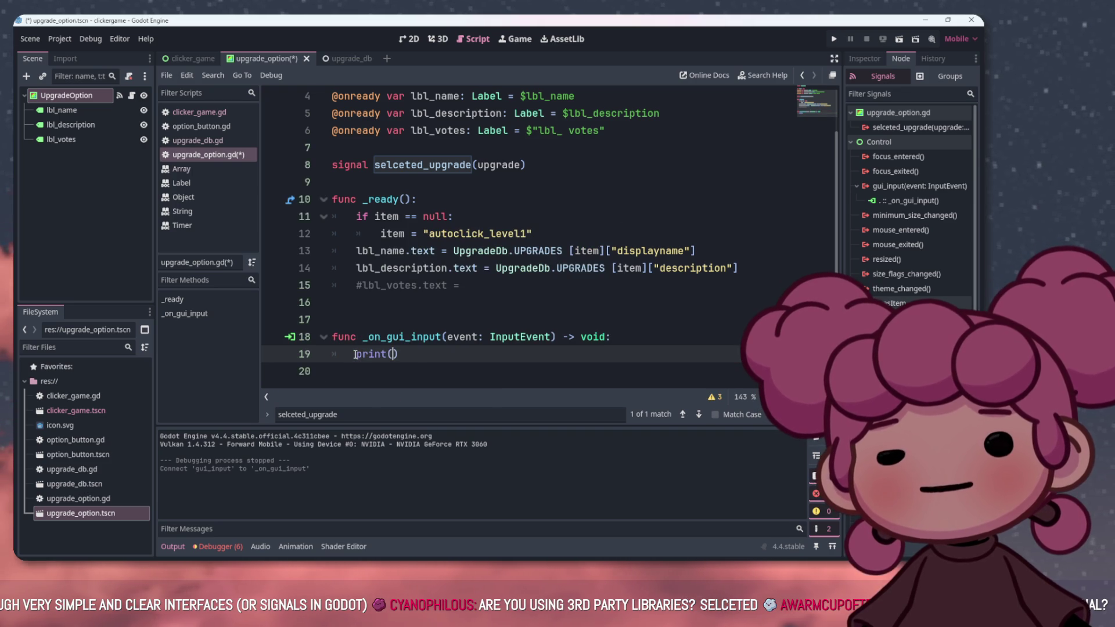
text("Up)
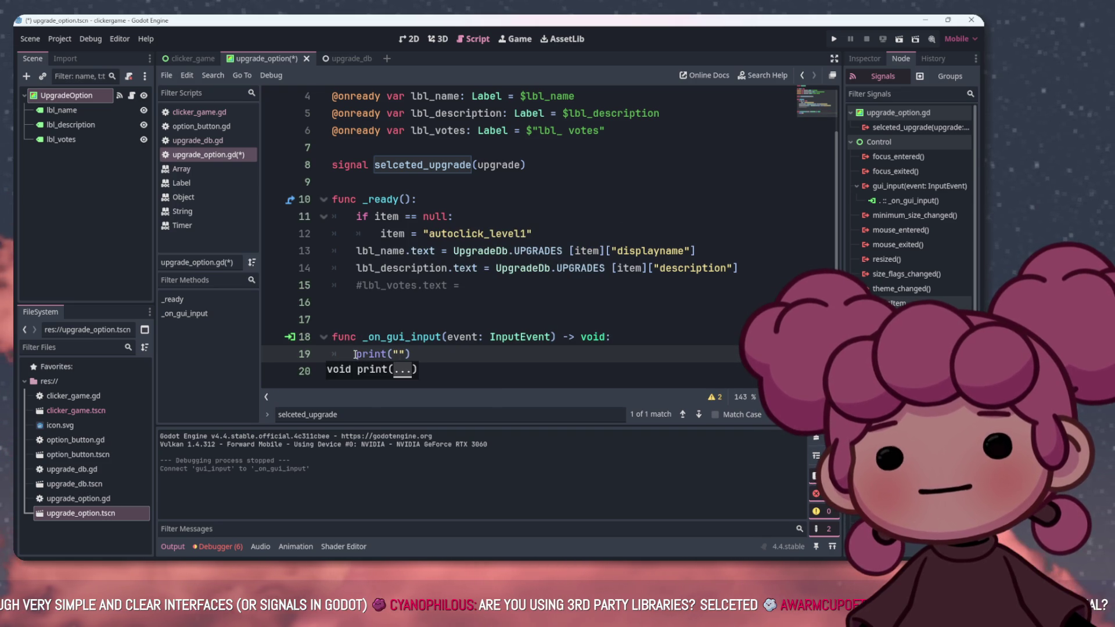
text(gade cclicke)
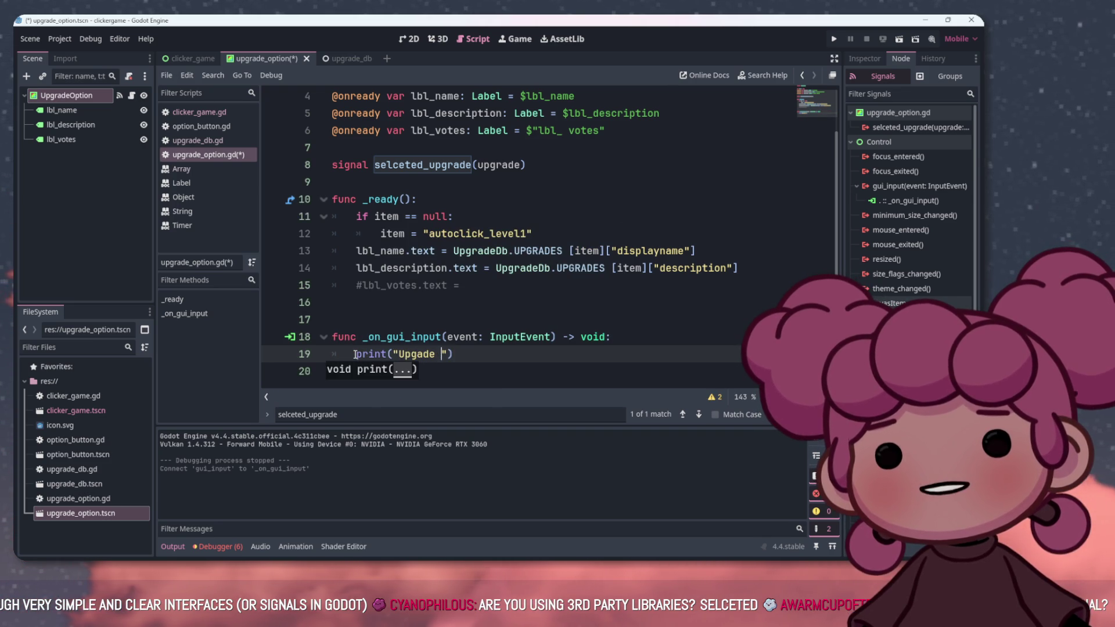
key(BackSpace)
key(BackSpace)
key(BackSpace)
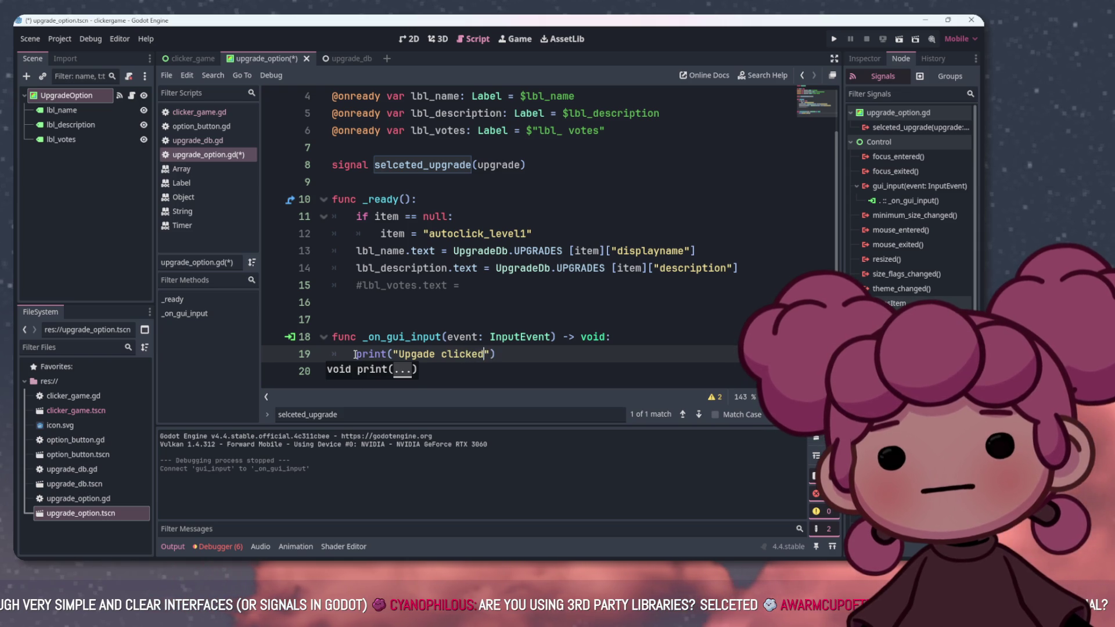
text(d)
key(Return)
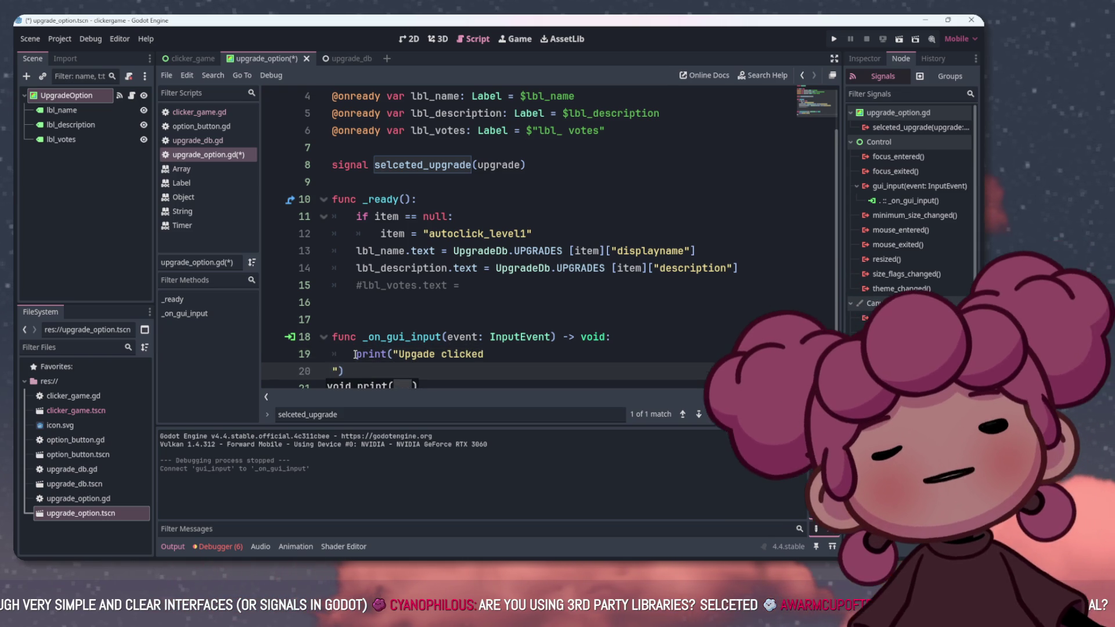
key(BackSpace)
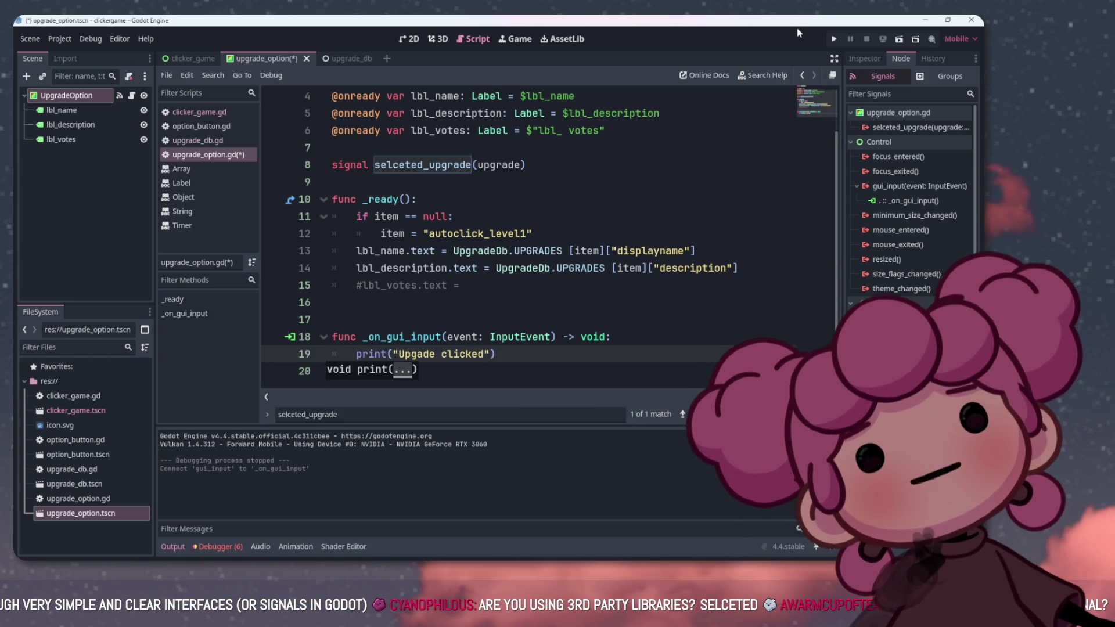
Run the game, click the upgrade cards to log 'Upgade clicked', then stop it
click(834, 39)
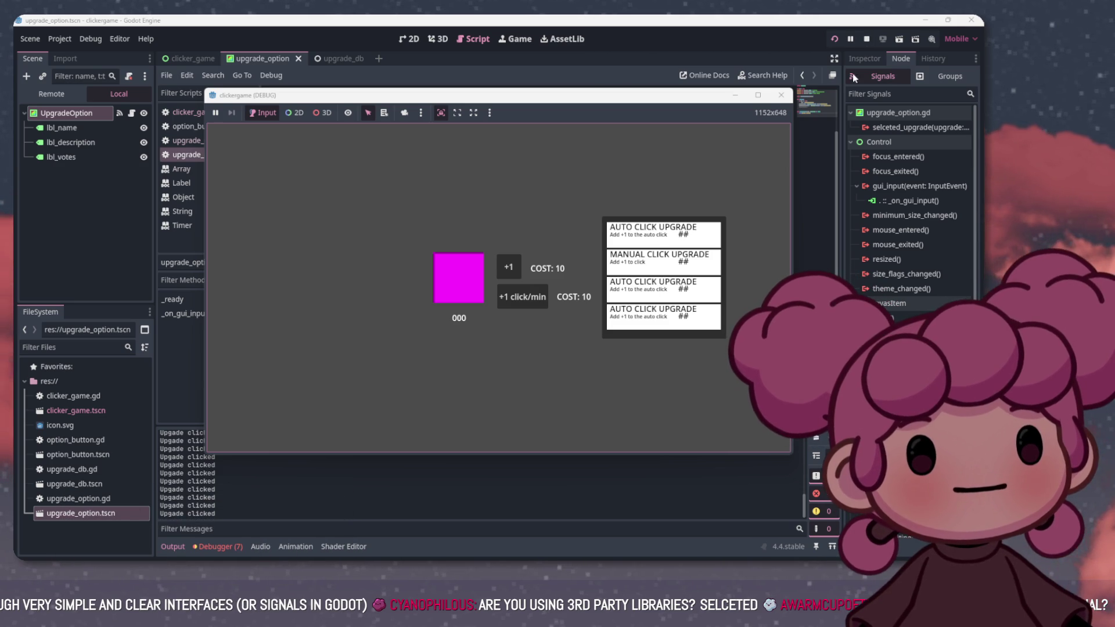
click(866, 39)
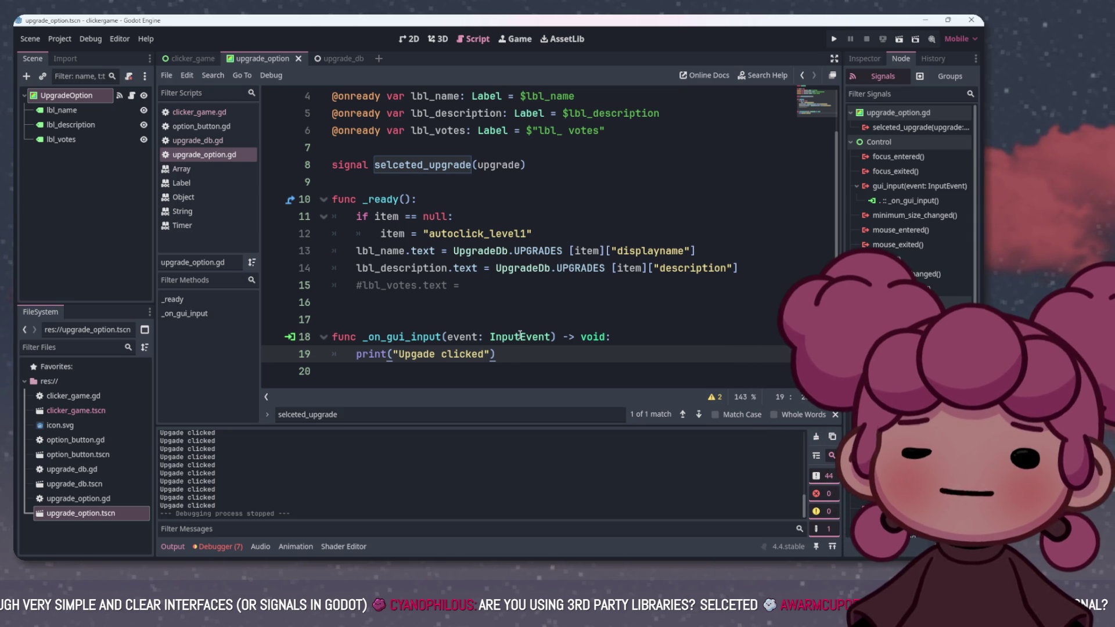
Add a new line 19 above the print and try an 'InputEvent = Input' expression
click(641, 337)
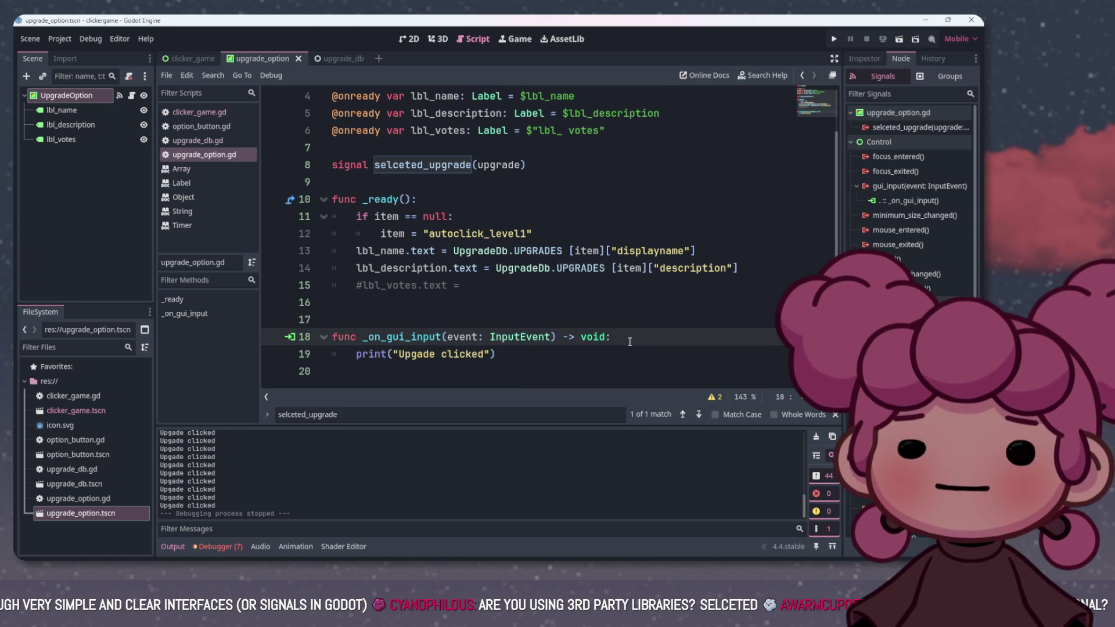
key(Return)
text(if Inpu)
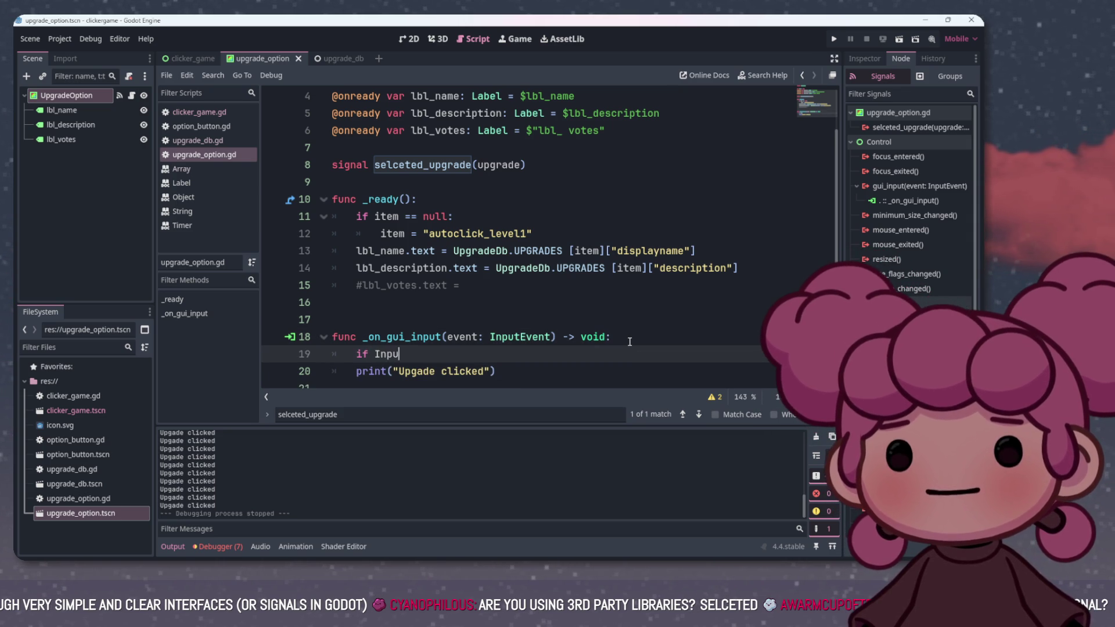
text(t)
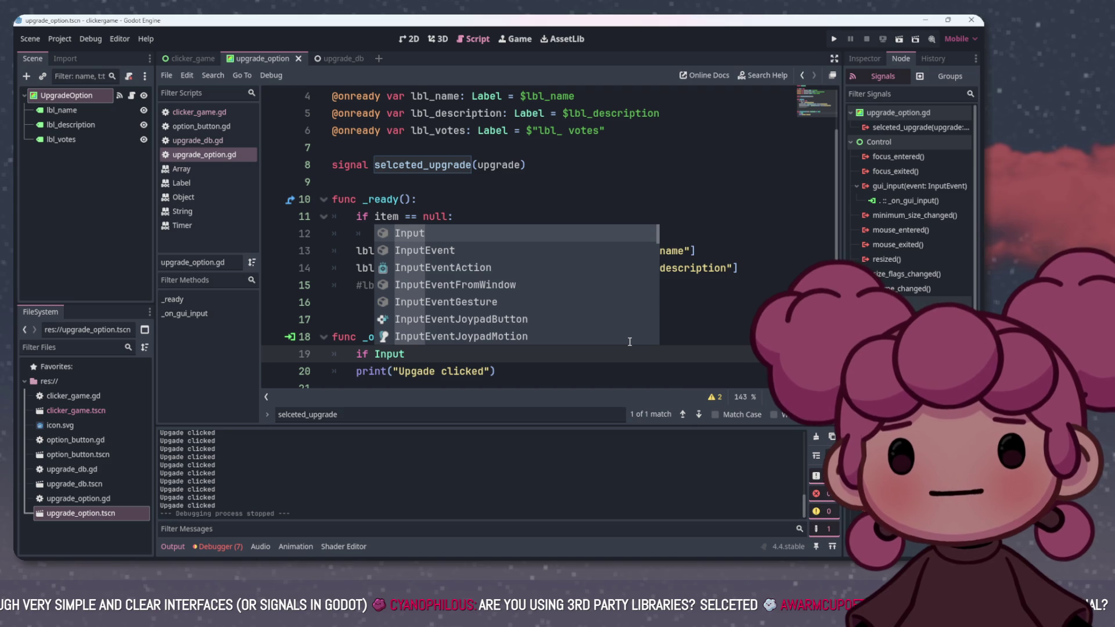
key(Down)
key(Return)
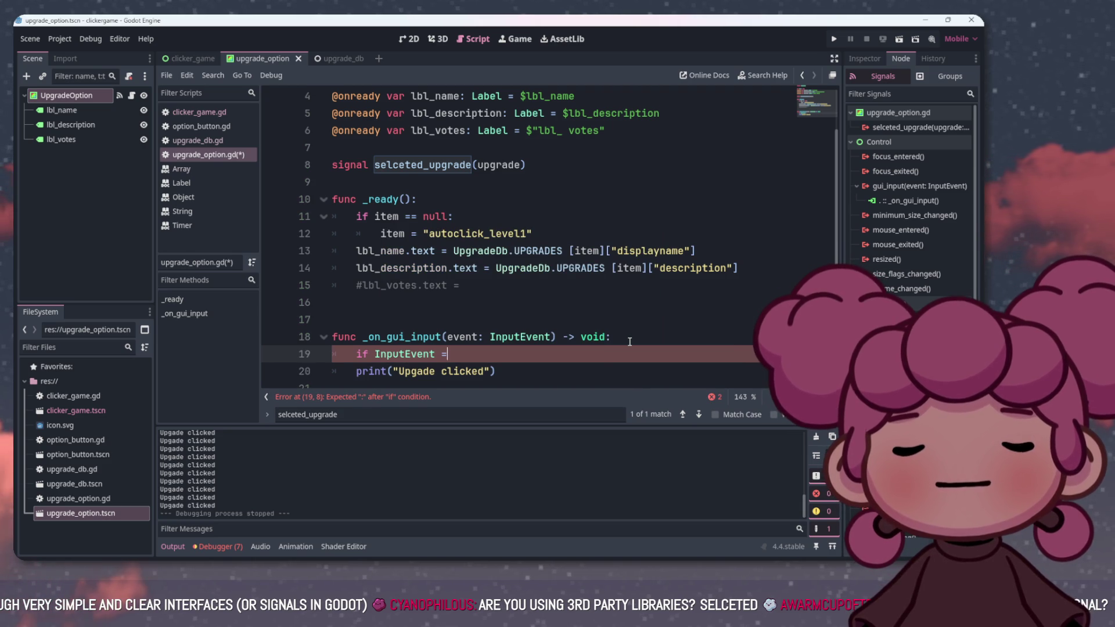
text(= In)
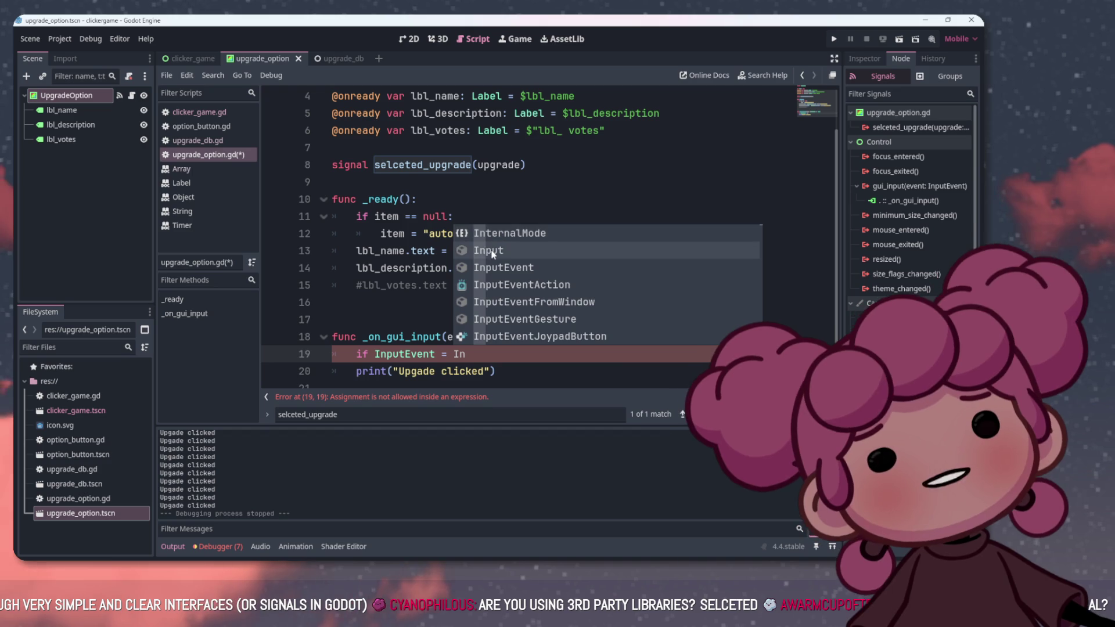
click(492, 251)
Rewrite line 19 as 'if event is' and switch to clicker_game.gd
text(.)
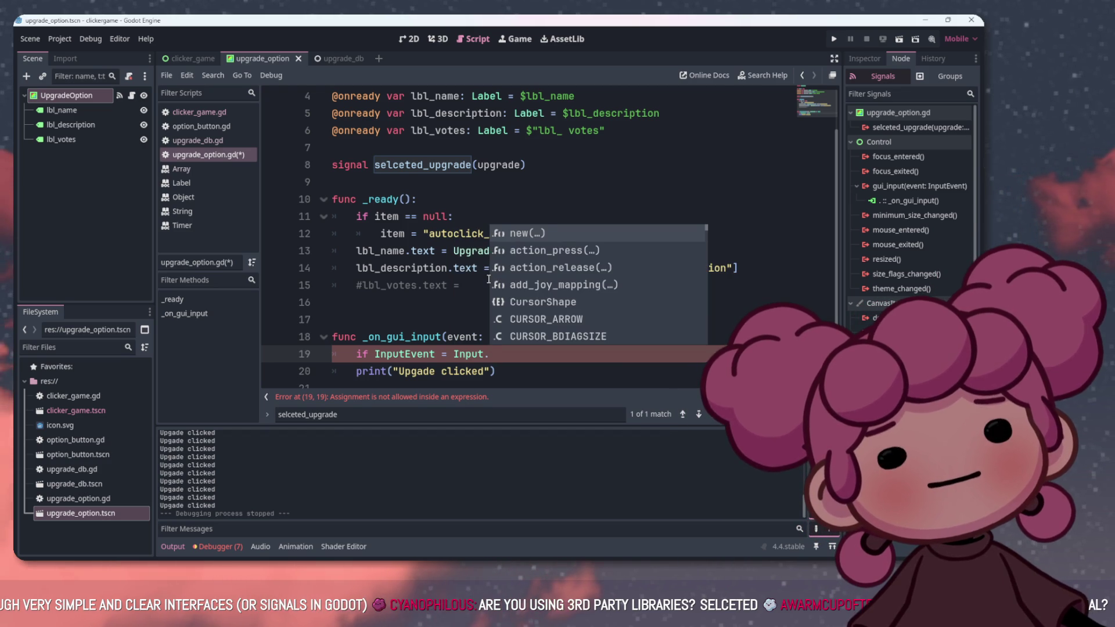
text(clic)
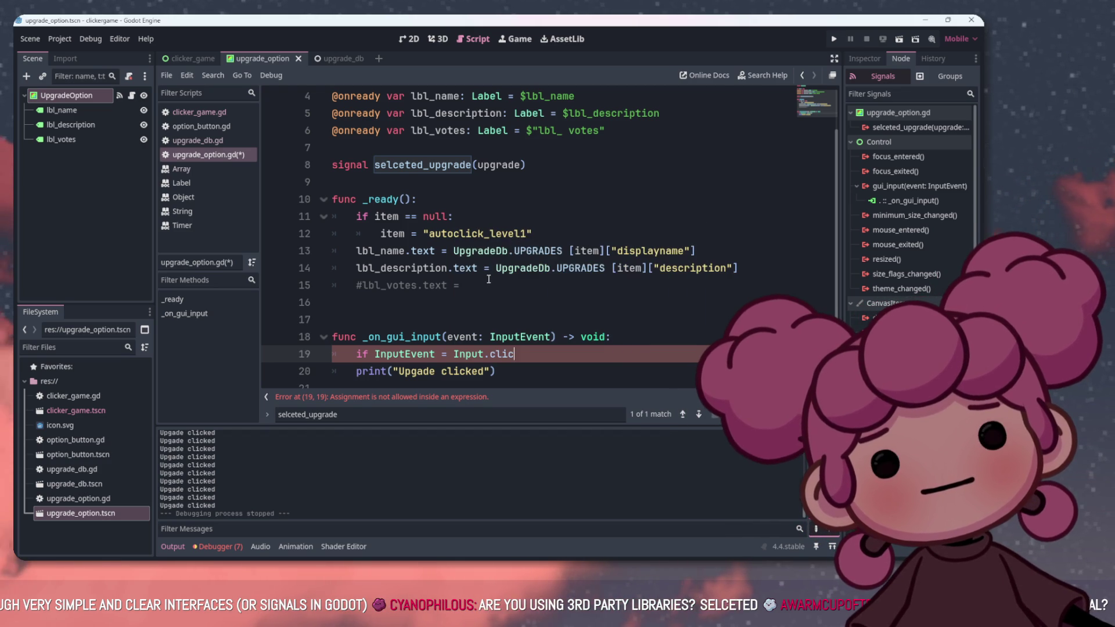
key(BackSpace)
key(BackSpace)
key(BackSpace)
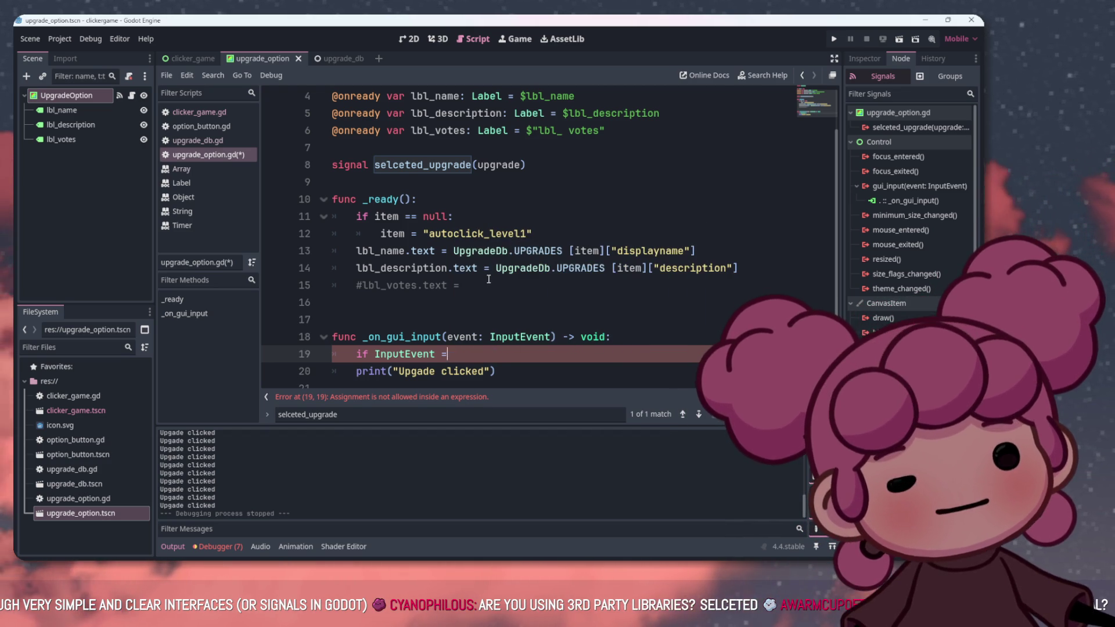
key(BackSpace)
key(BackSpace)
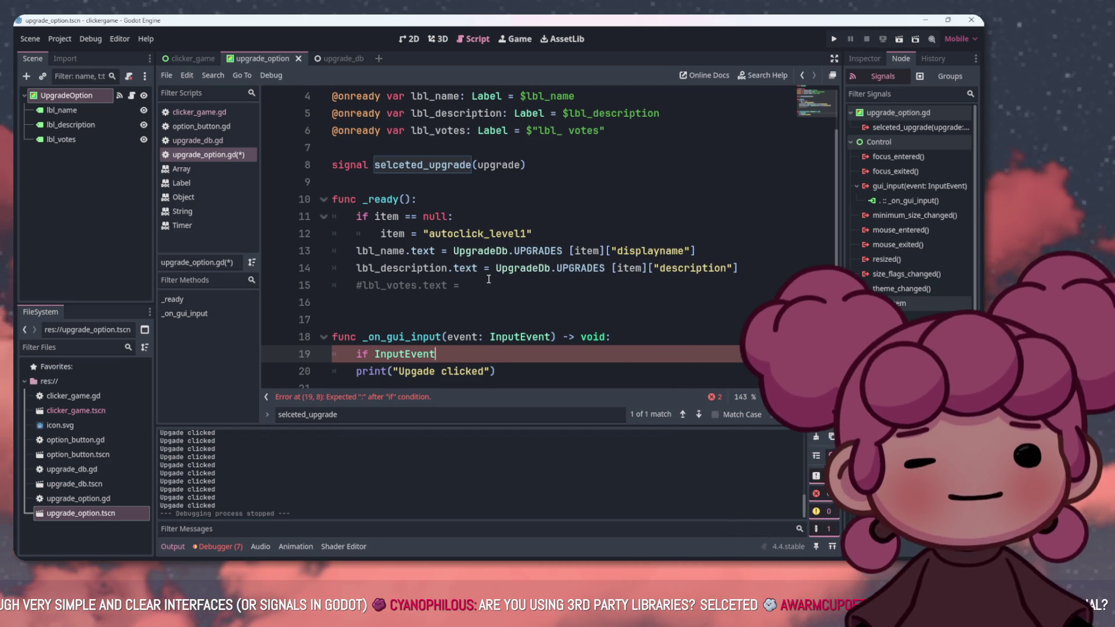
key(BackSpace)
key(BackSpace)
key(BackSpace)
text(event)
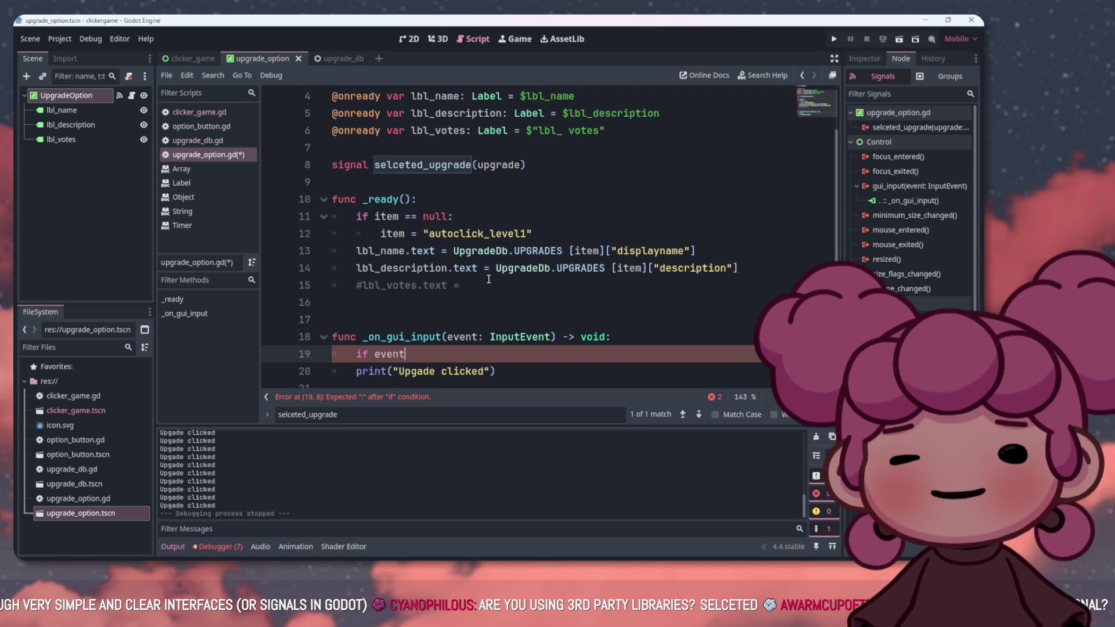
text( is)
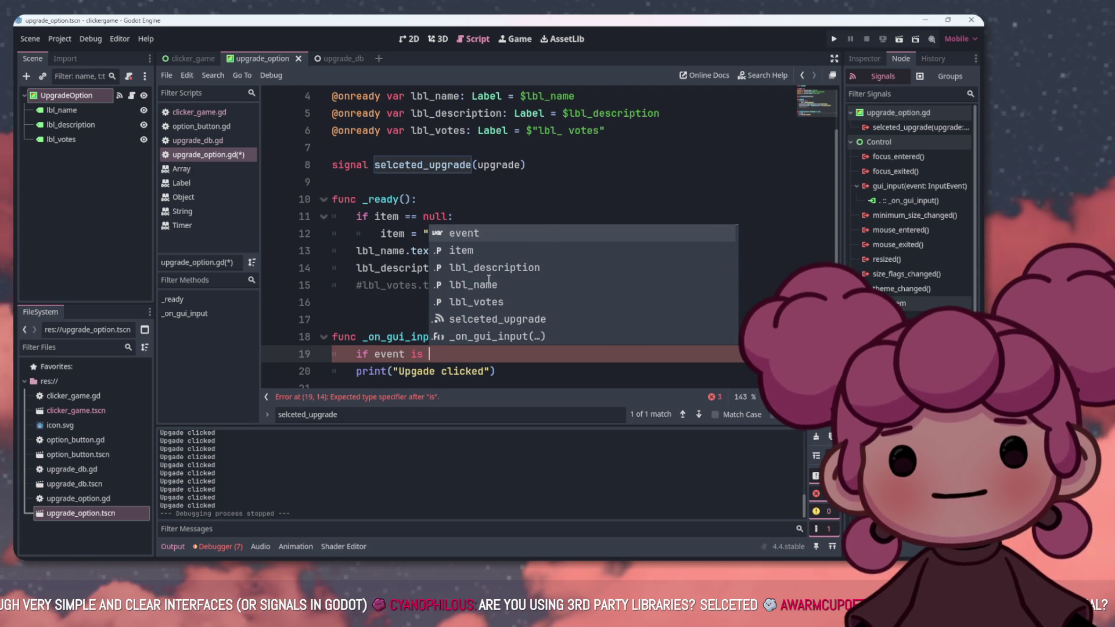
click(198, 112)
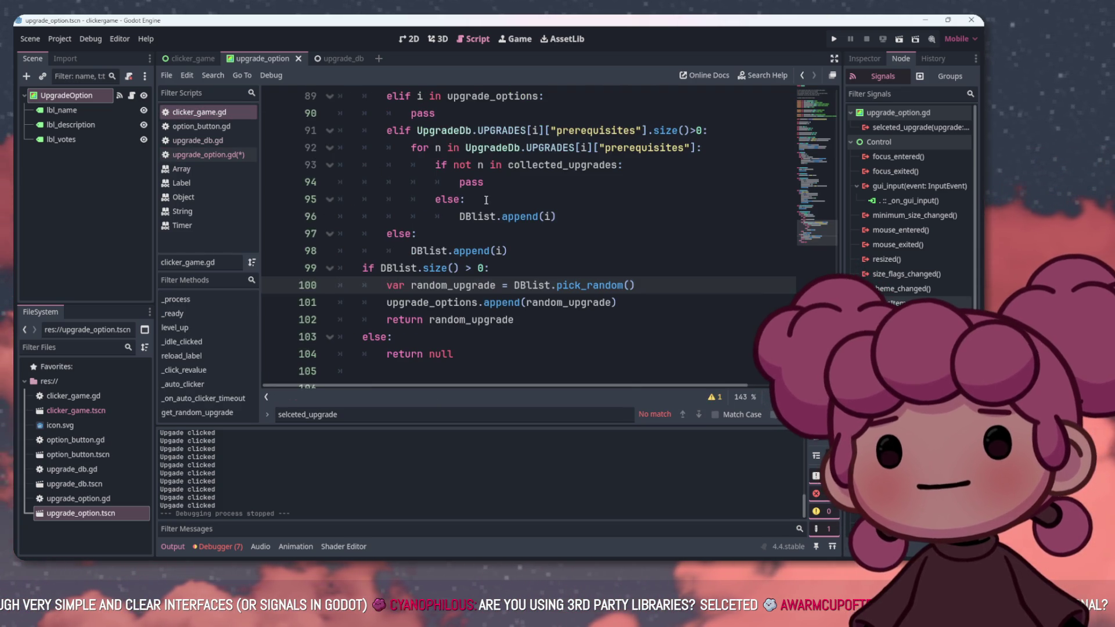
Search for 'in', browse option_button.gd, upgrade_db.gd and Array docs, then return to upgrade_option.gd
scroll(498, 228, up, 2)
click(430, 410)
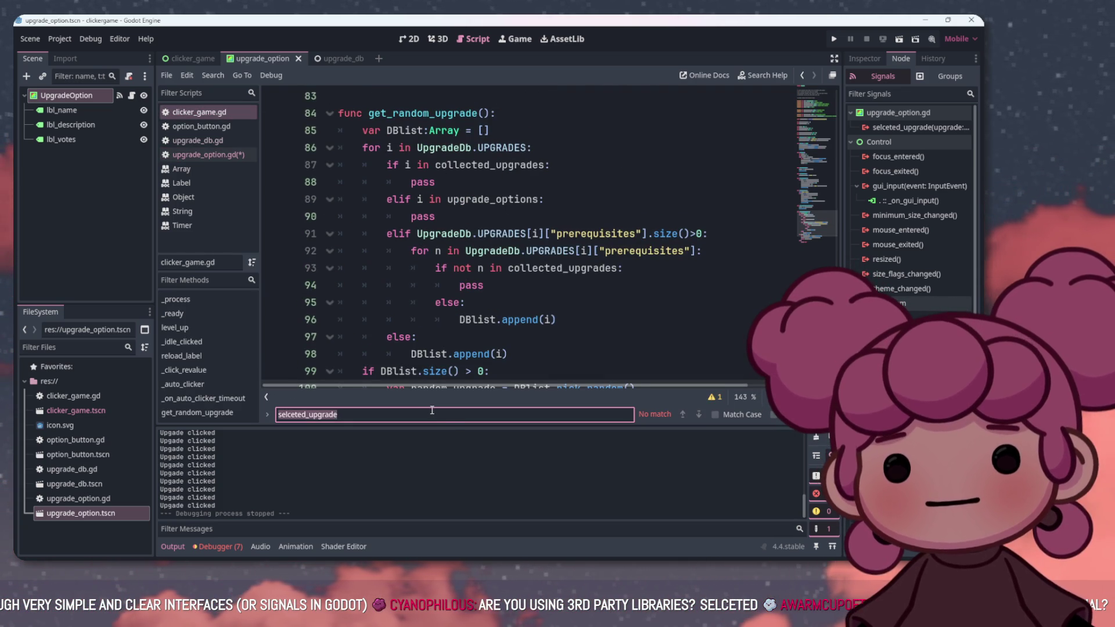
text(input)
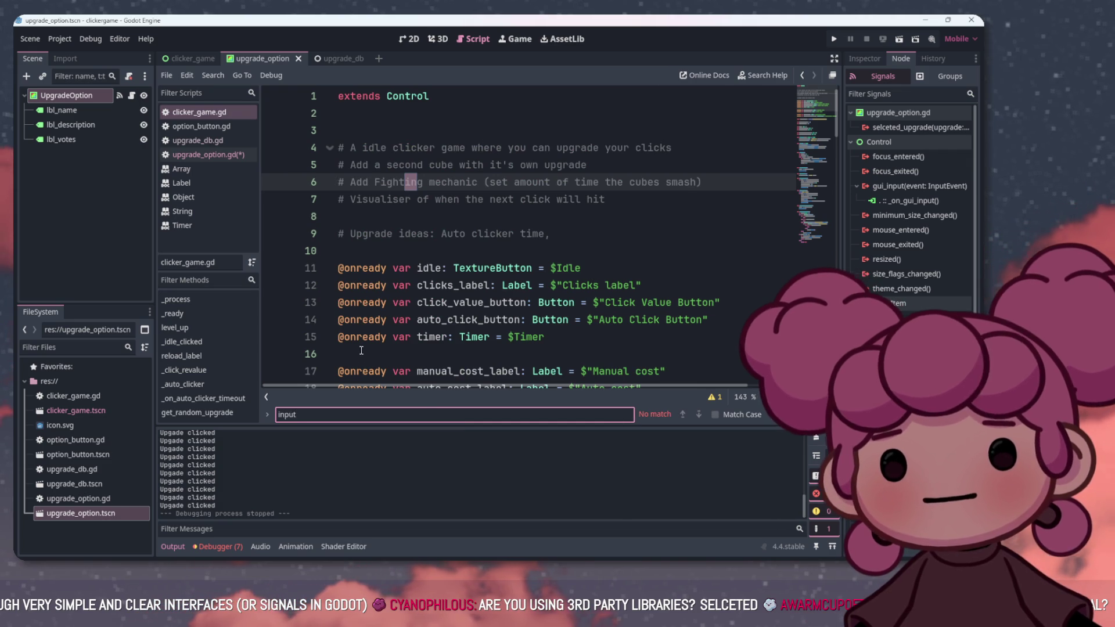
click(201, 126)
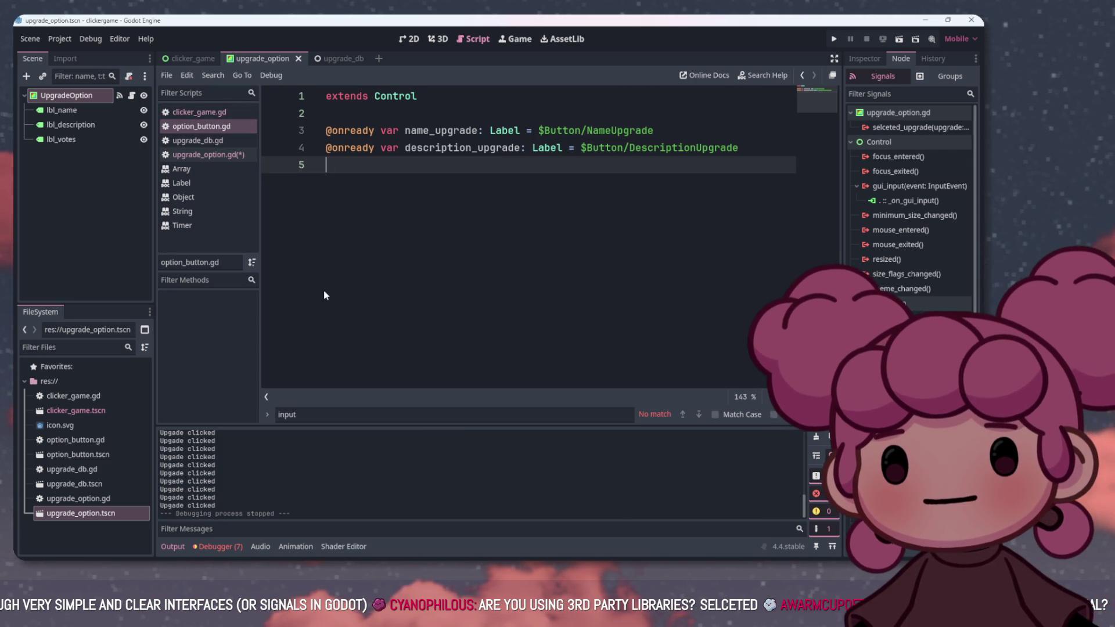
click(198, 140)
click(207, 153)
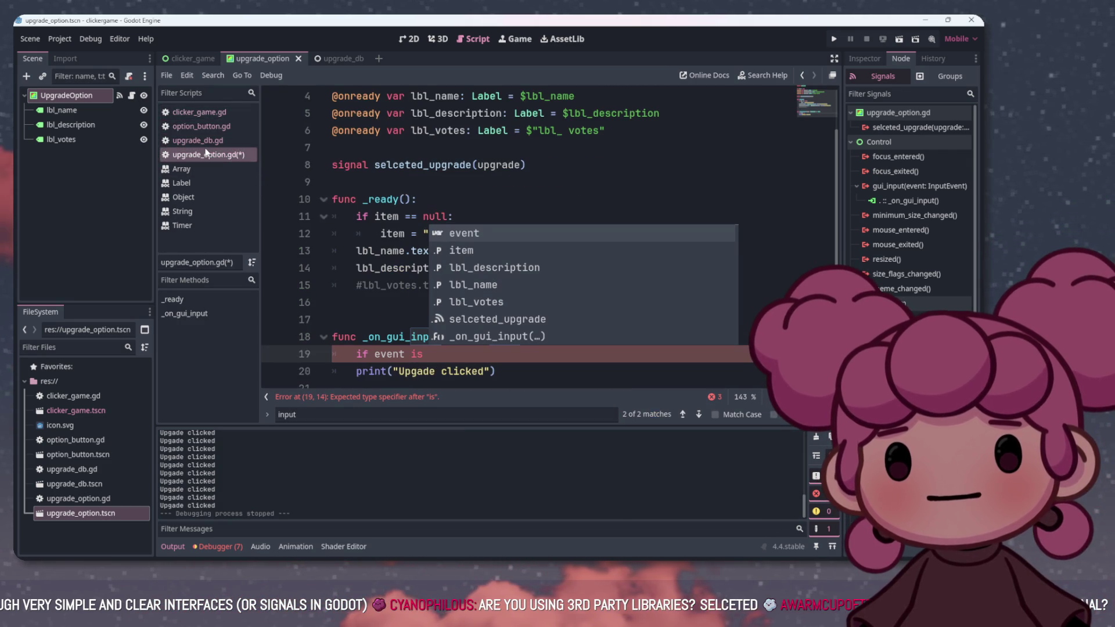
click(209, 163)
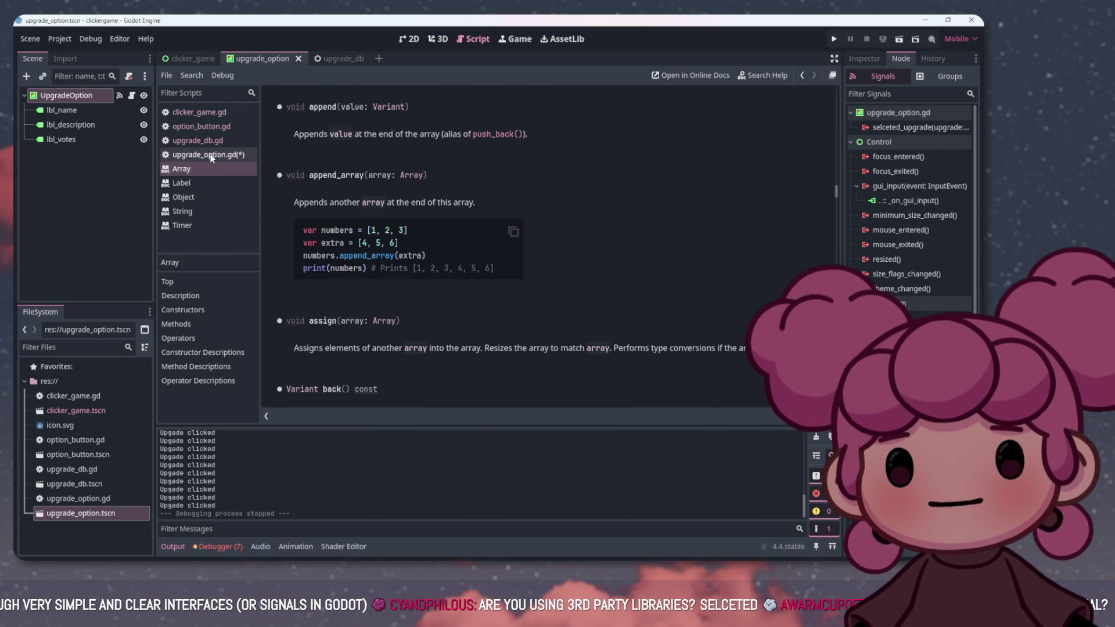
click(209, 154)
click(433, 361)
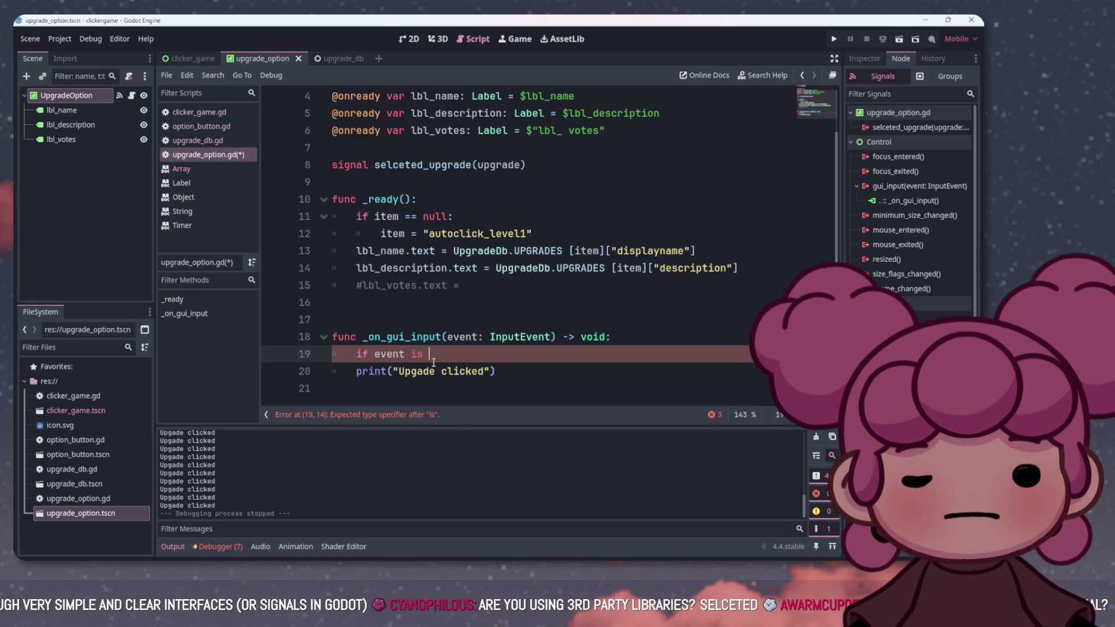
Extend the line 19 condition to 'if event is Input.' to browse Input's members
text(Input)
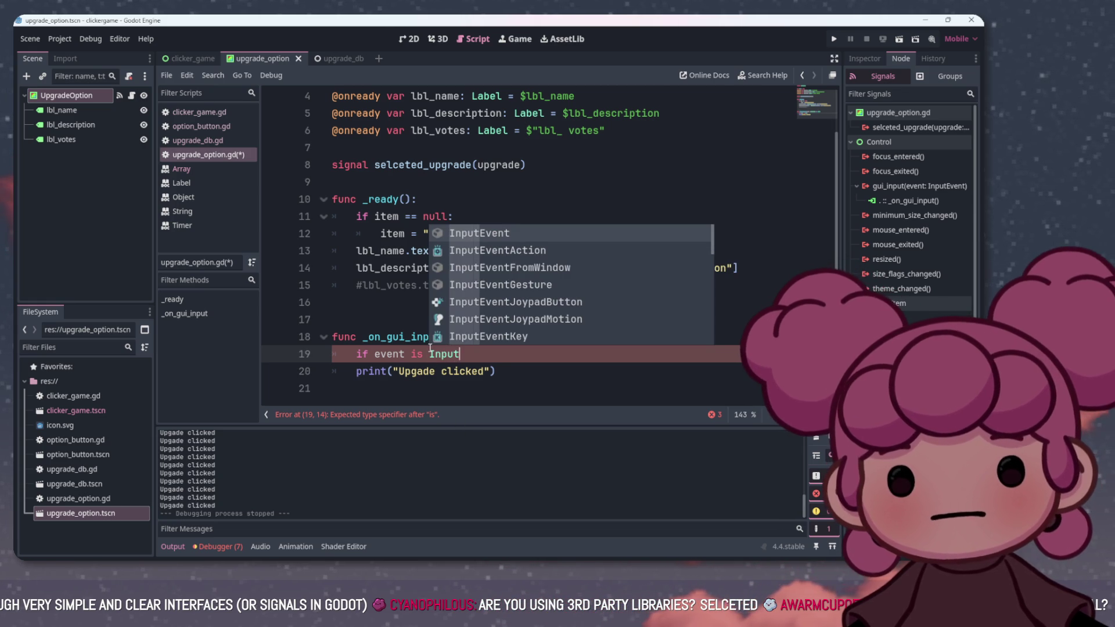
key(Return)
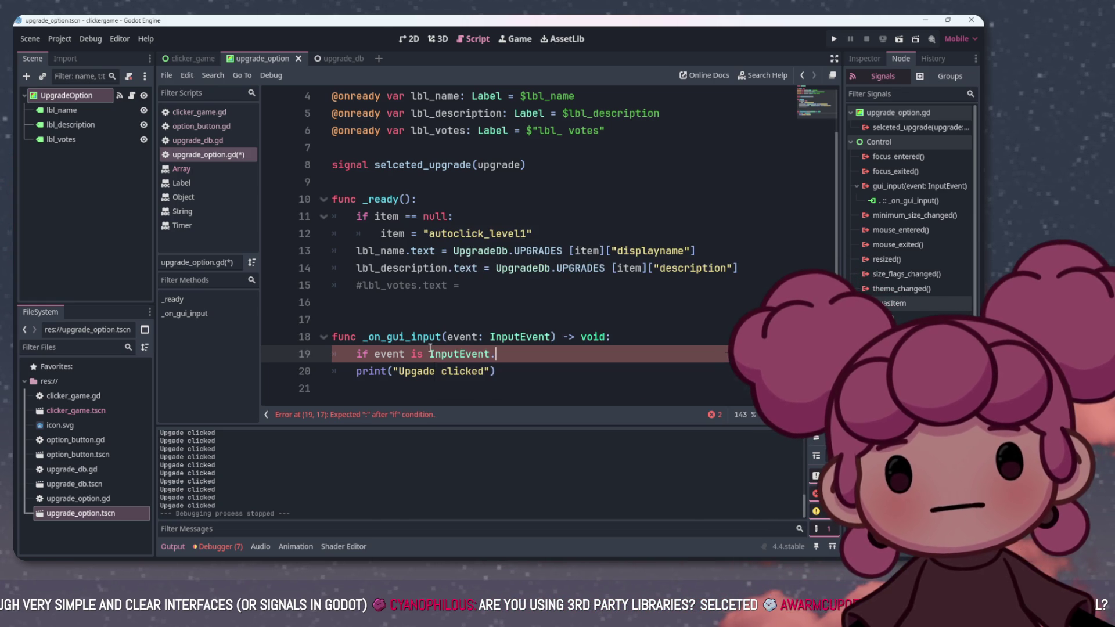
text(.)
key(BackSpace)
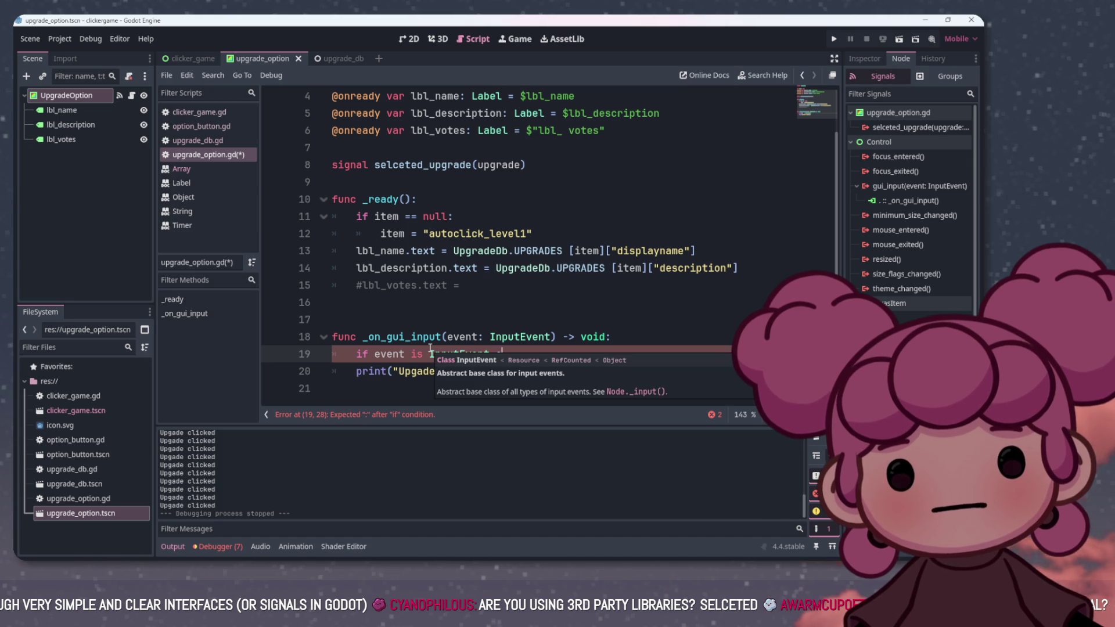
key(BackSpace)
key(BackSpace)
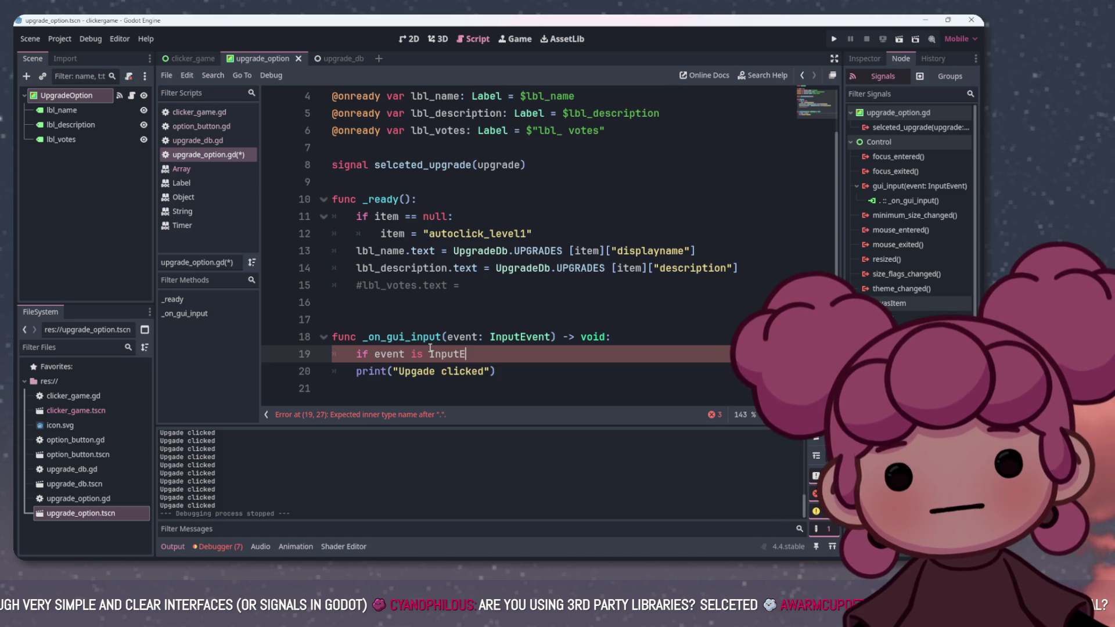
text(.)
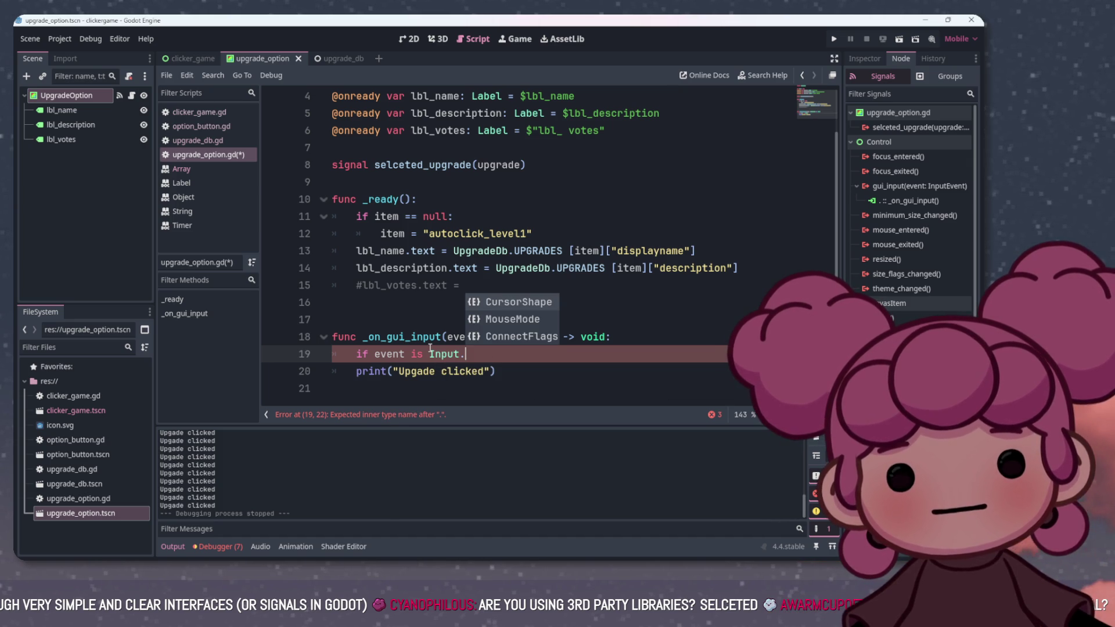
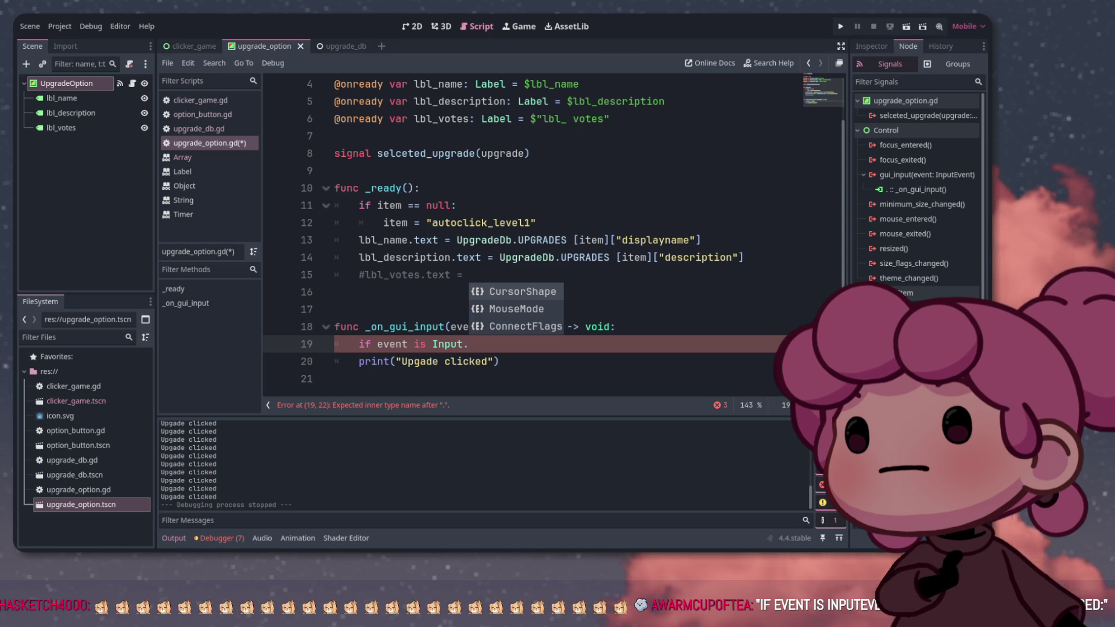
Change the line 19 condition to 'if event is InputEventMouseButton:'
key(Escape)
key(BackSpace)
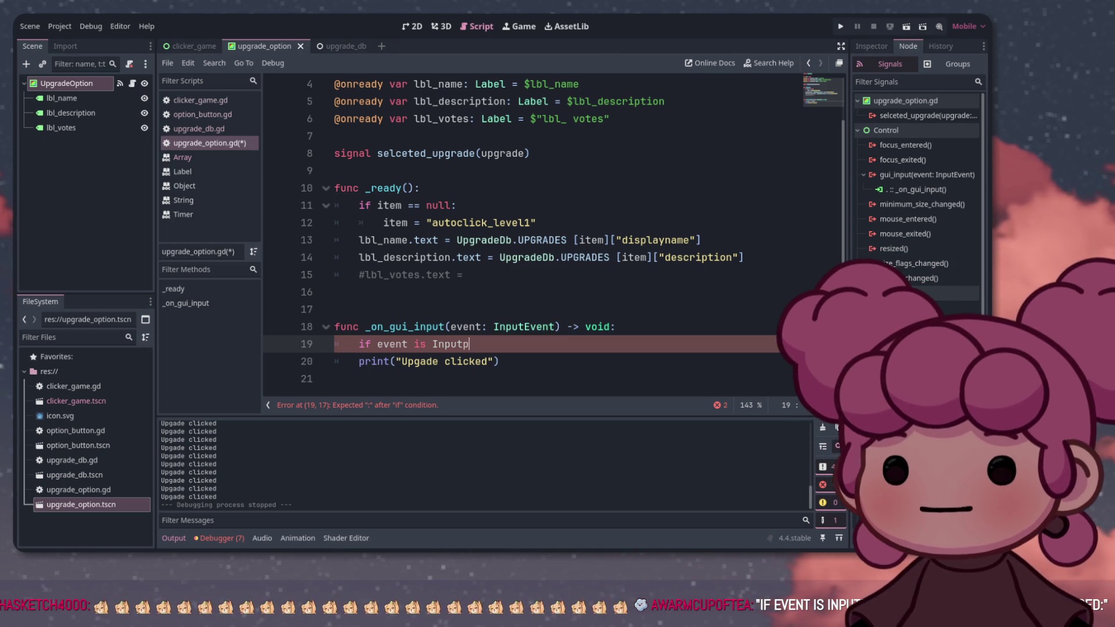
text(ut)
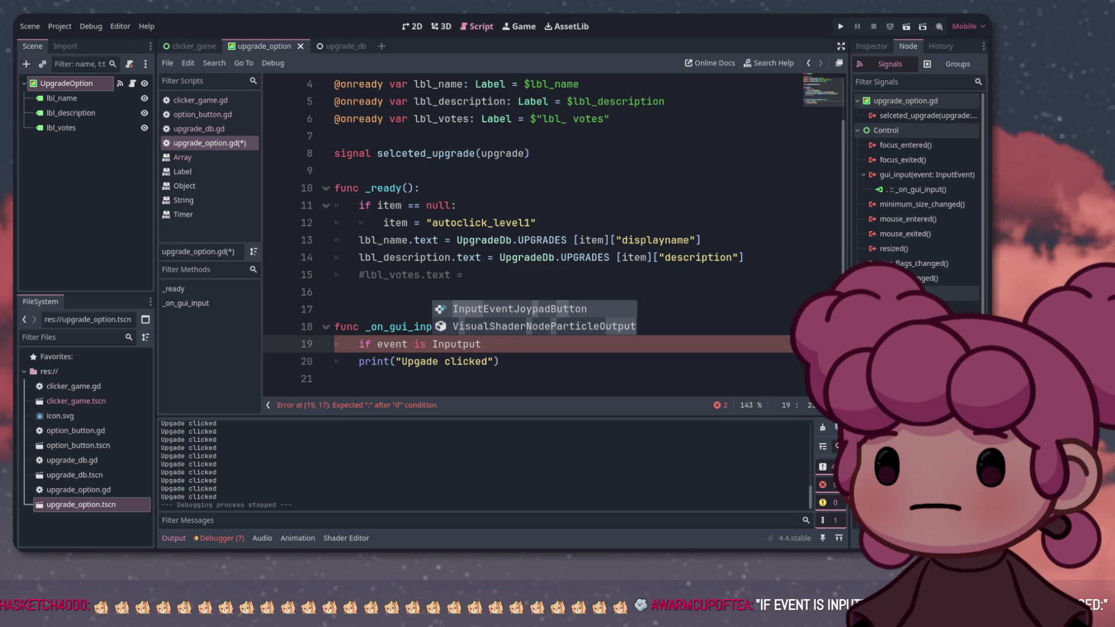
key(BackSpace)
key(BackSpace)
key(BackSpace)
text(Even)
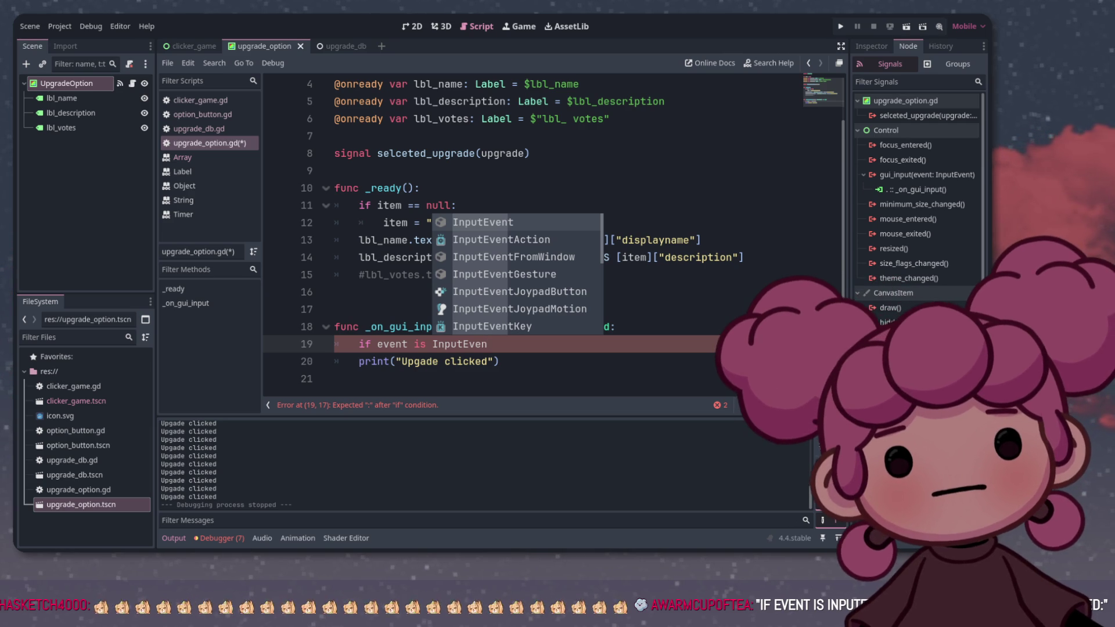
key(Down)
key(Down)
key(Down)
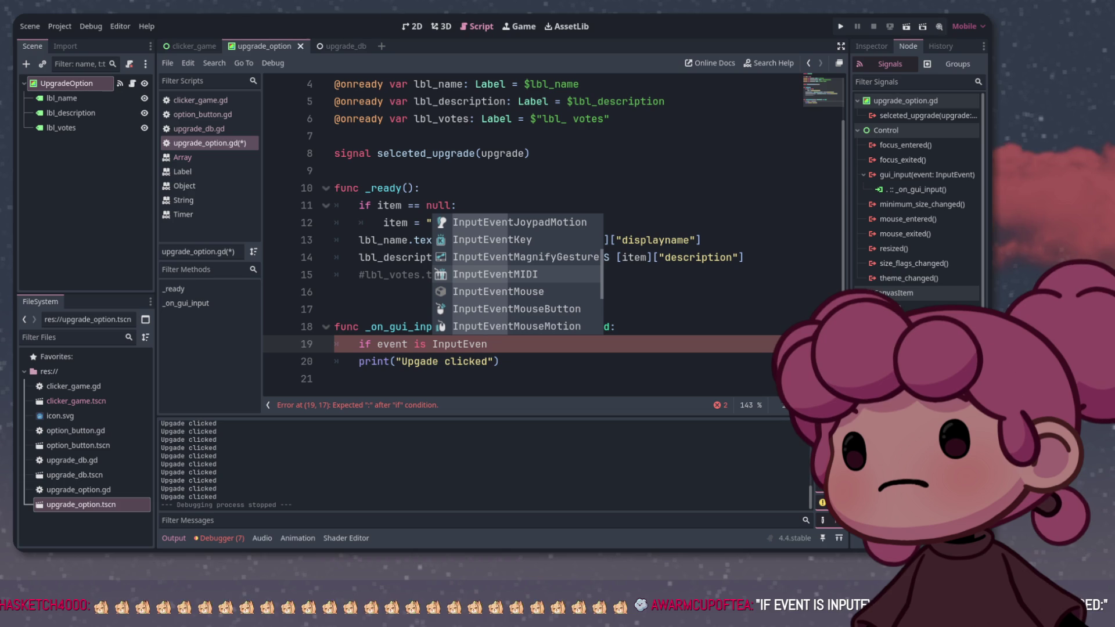
key(Down)
key(Down)
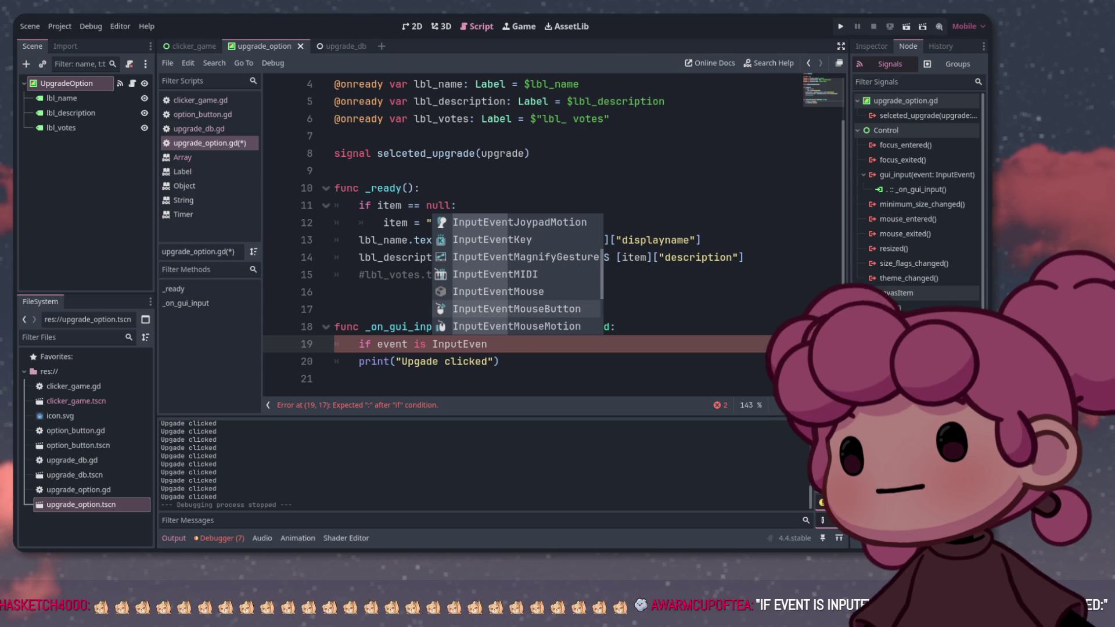
key(Return)
click(337, 309)
click(562, 344)
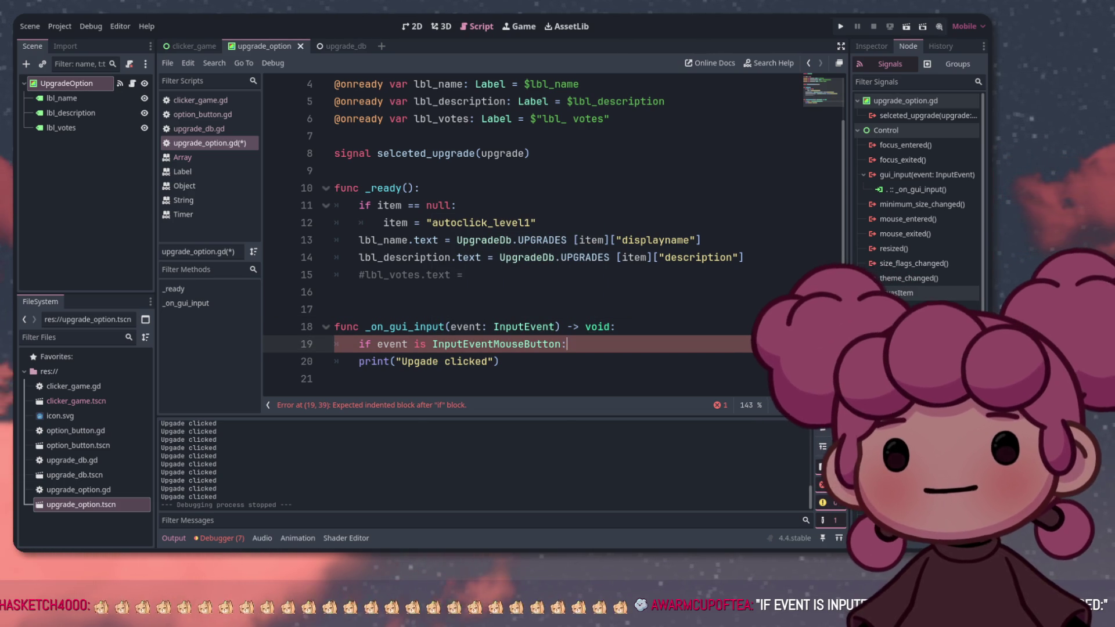
Indent the print line under the if, then save and run the game with F5
click(359, 361)
key(Tab)
click(593, 327)
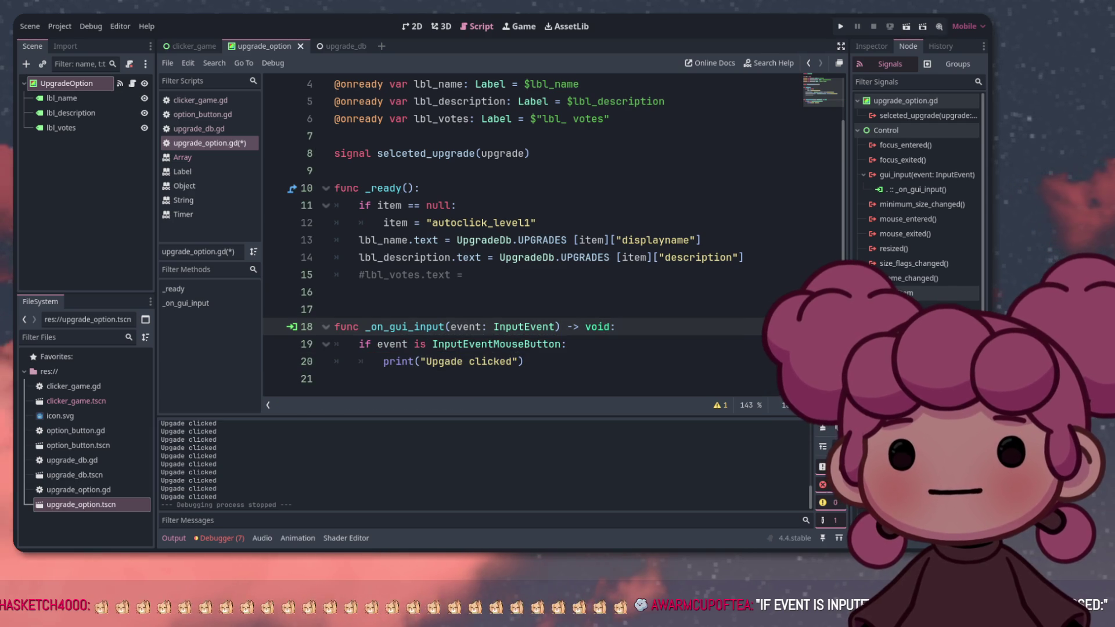
key(F5)
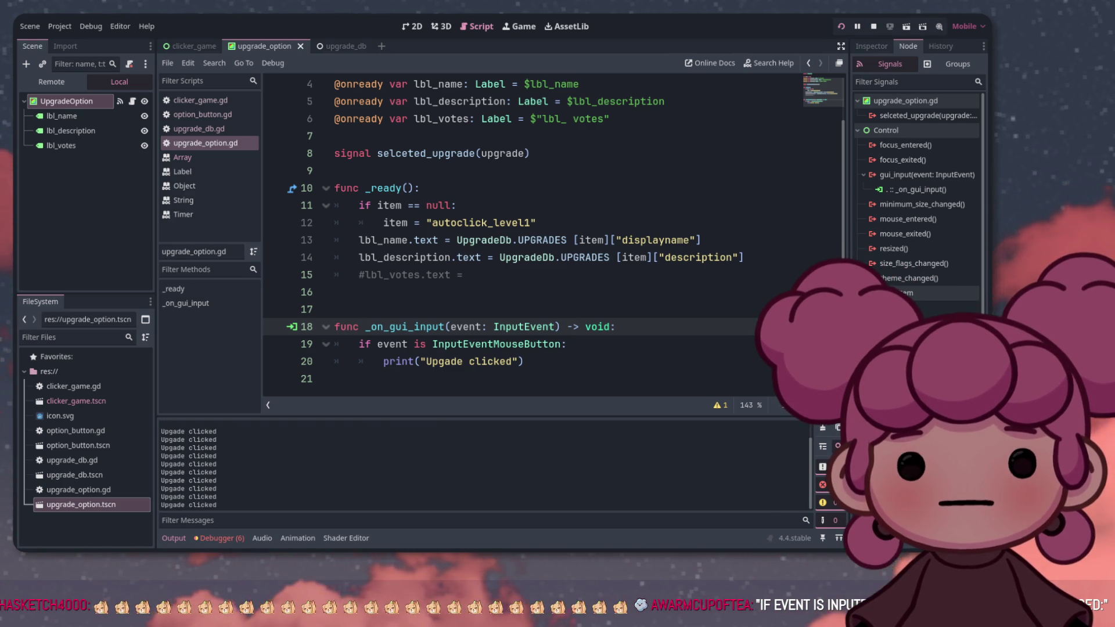
Stop the game and extend the line 19 condition with 'and event.is_pressed()'
key(F8)
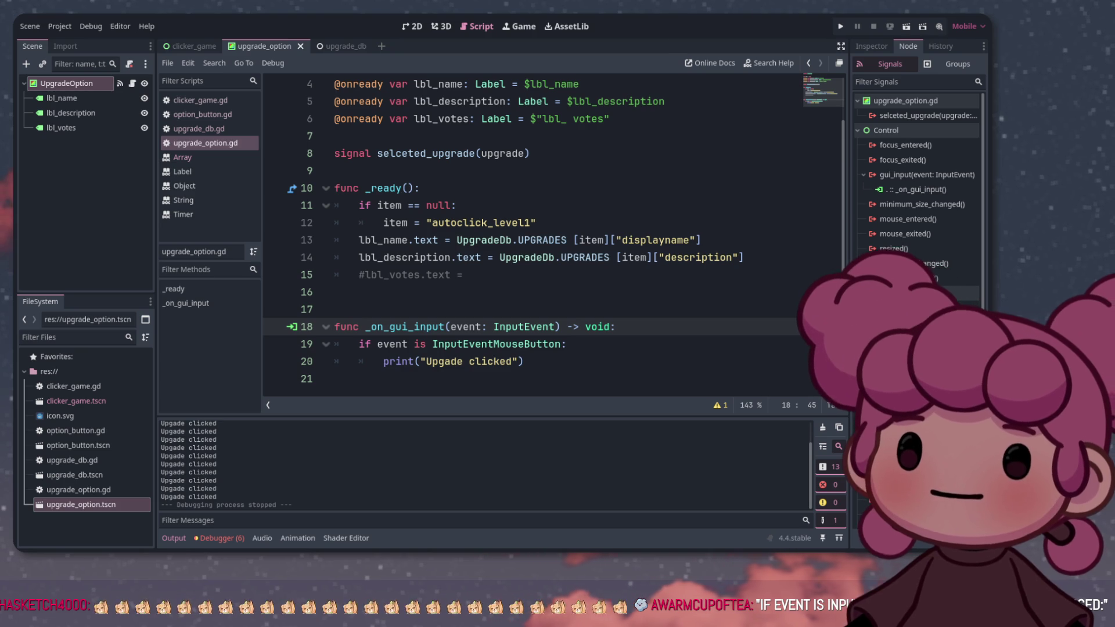
click(561, 343)
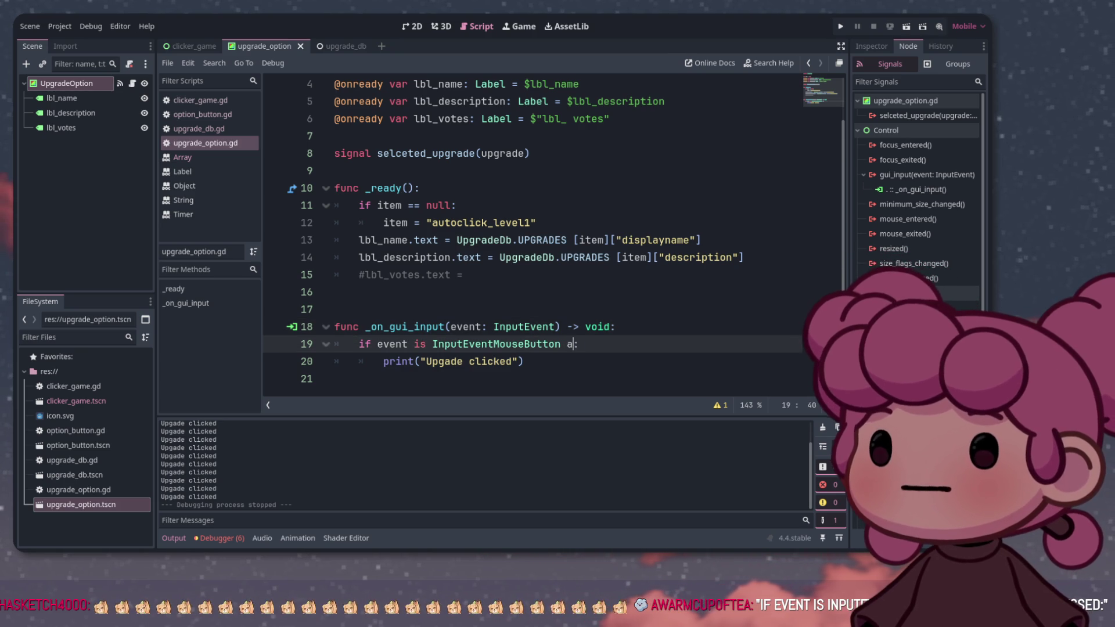
text(nd even)
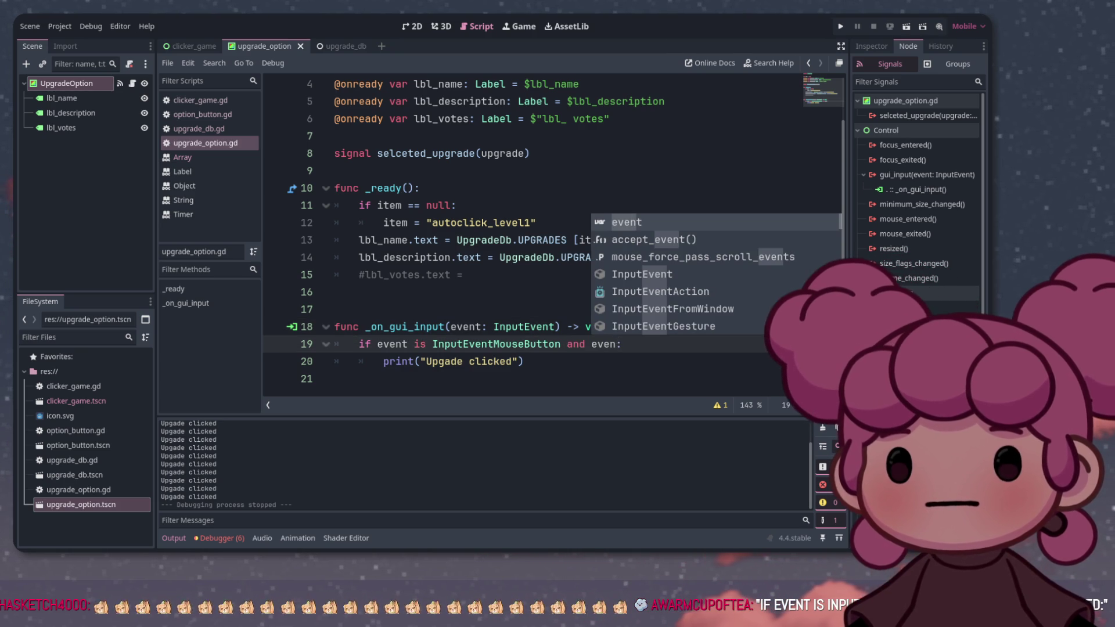
text(t.)
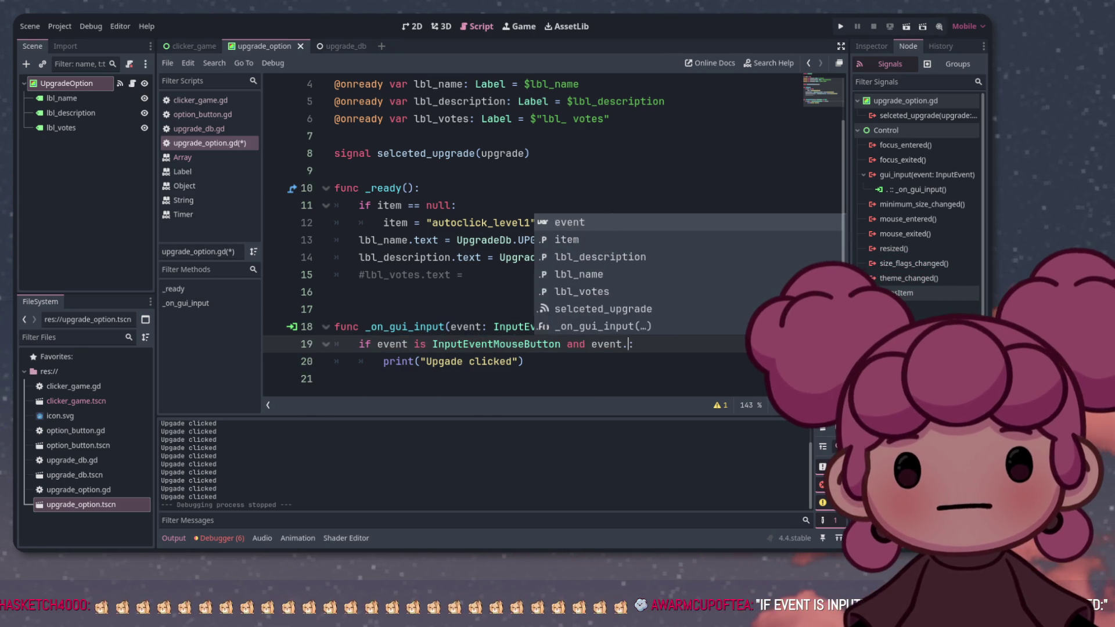
text(pres)
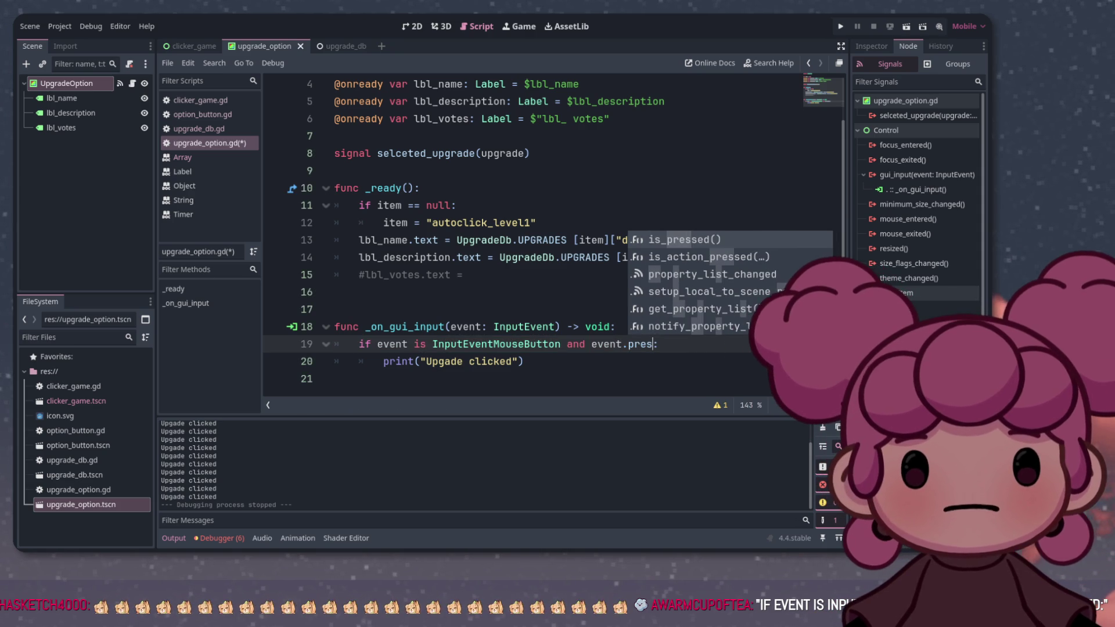
key(Return)
click(616, 327)
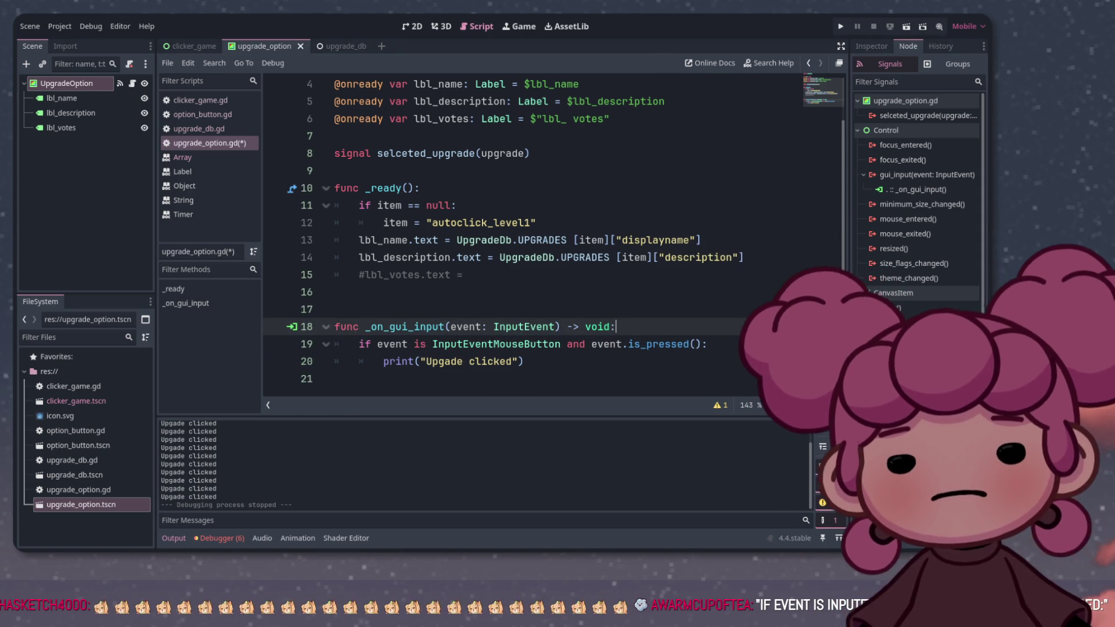
Run the game with F5 to check the click output, then stop it
scroll(551, 232, up, 1)
scroll(551, 233, down, 1)
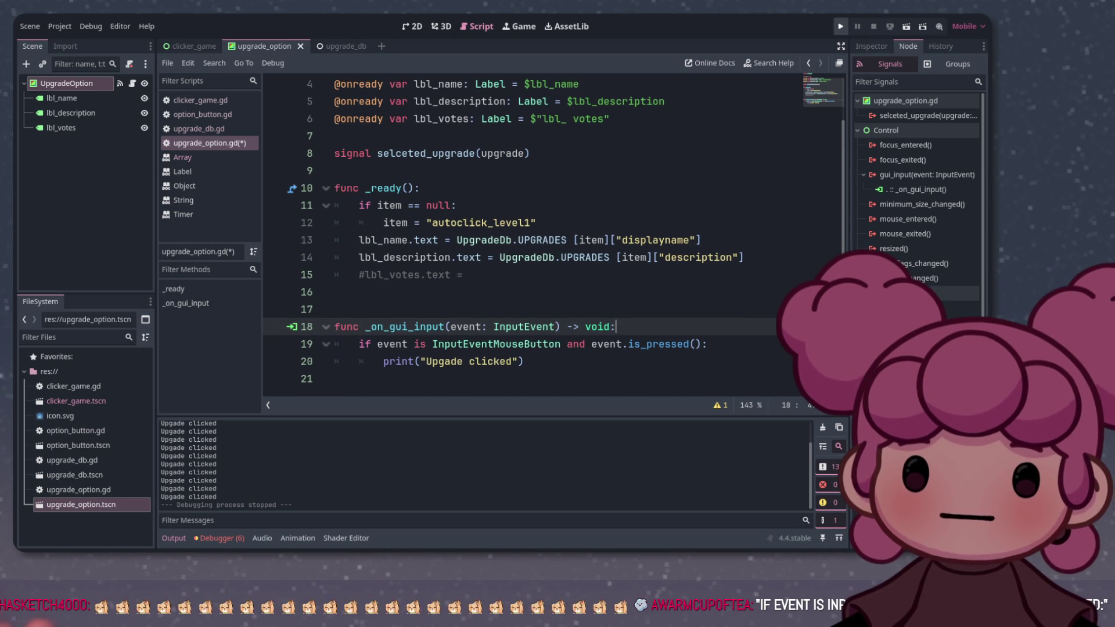
key(F5)
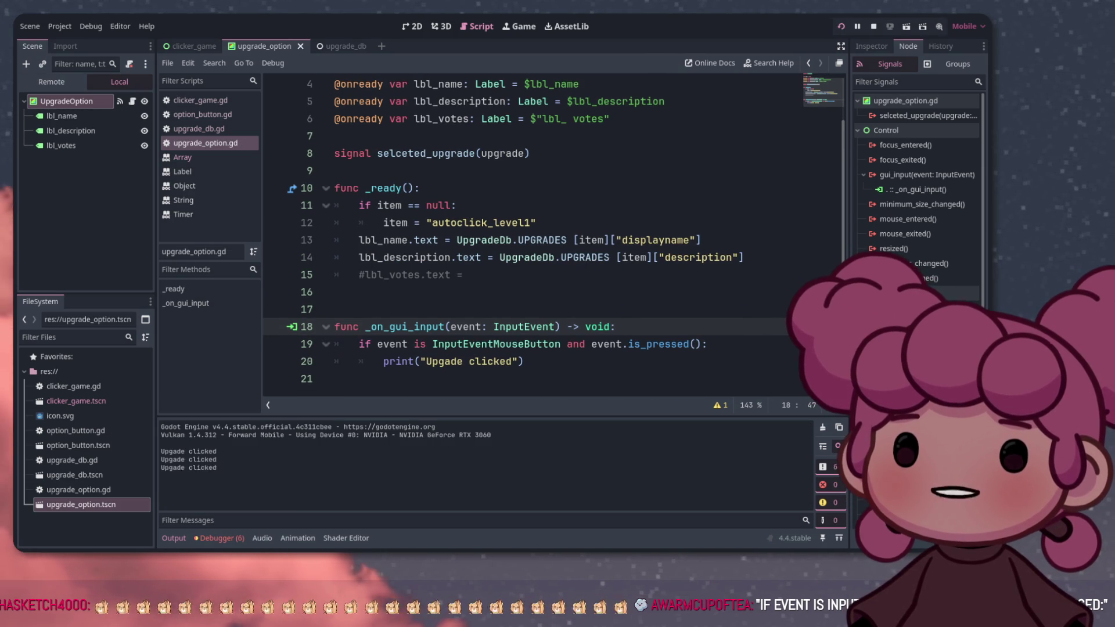
key(F8)
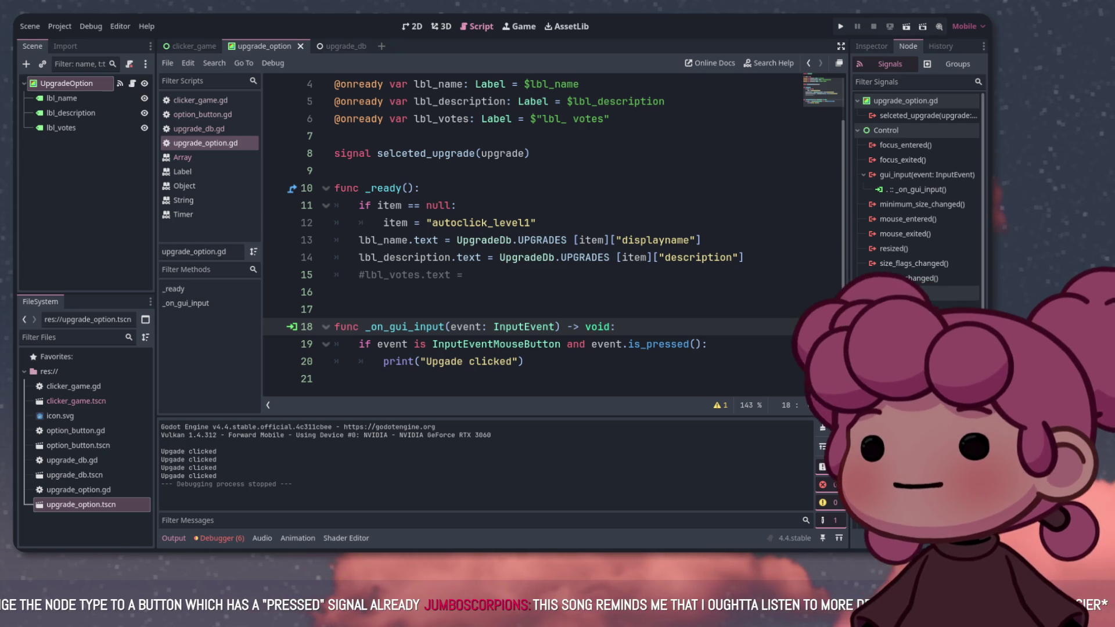
Add a '#change Upgade Option…' to-do comment at the end of line 19
scroll(532, 232, up, 2)
scroll(532, 232, down, 1)
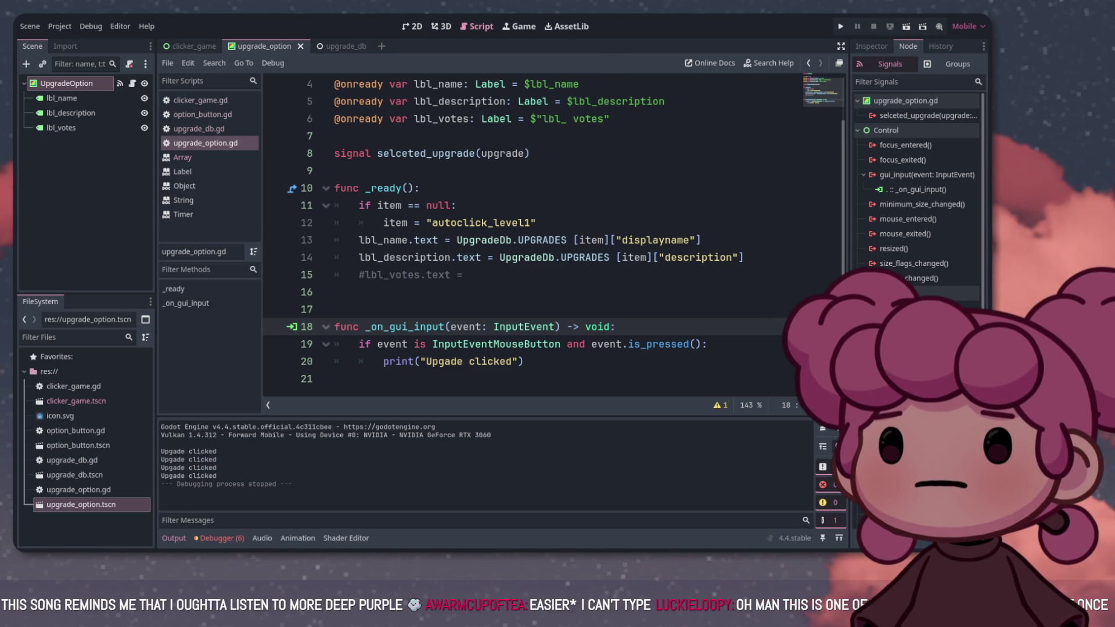
click(67, 84)
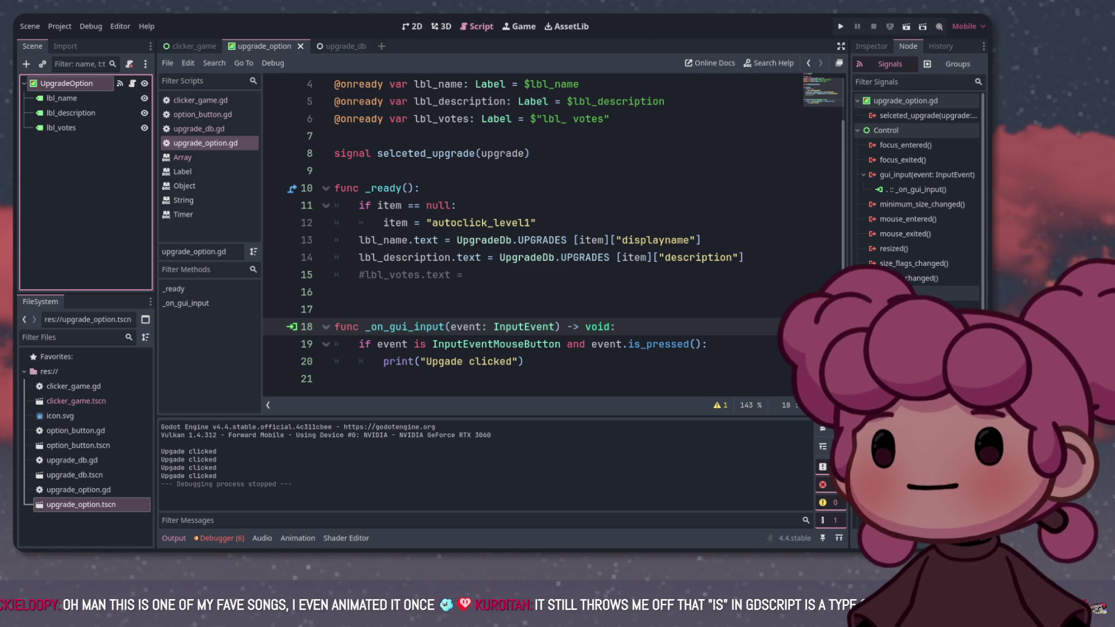
click(708, 344)
text(#chang)
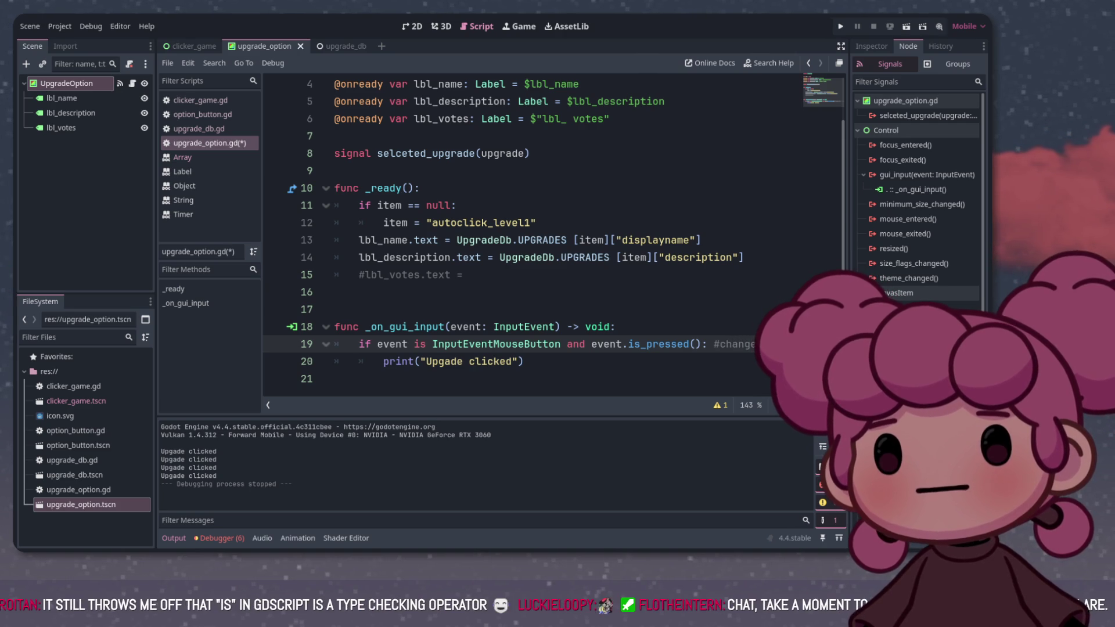
scroll(523, 232, right, 1)
scroll(522, 233, right, 5)
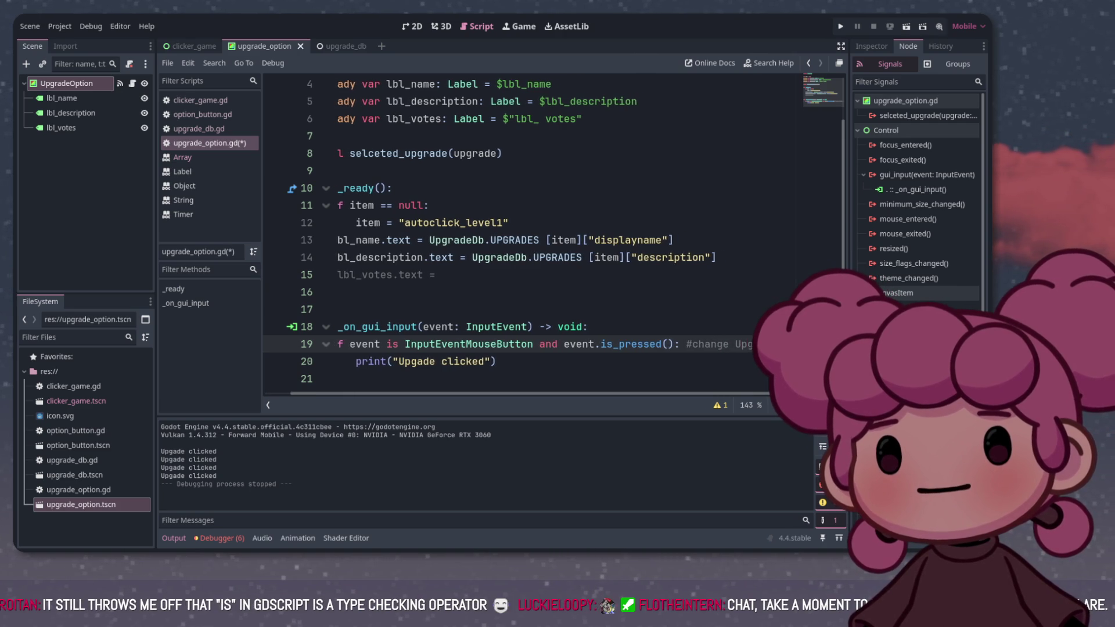
scroll(523, 232, right, 7)
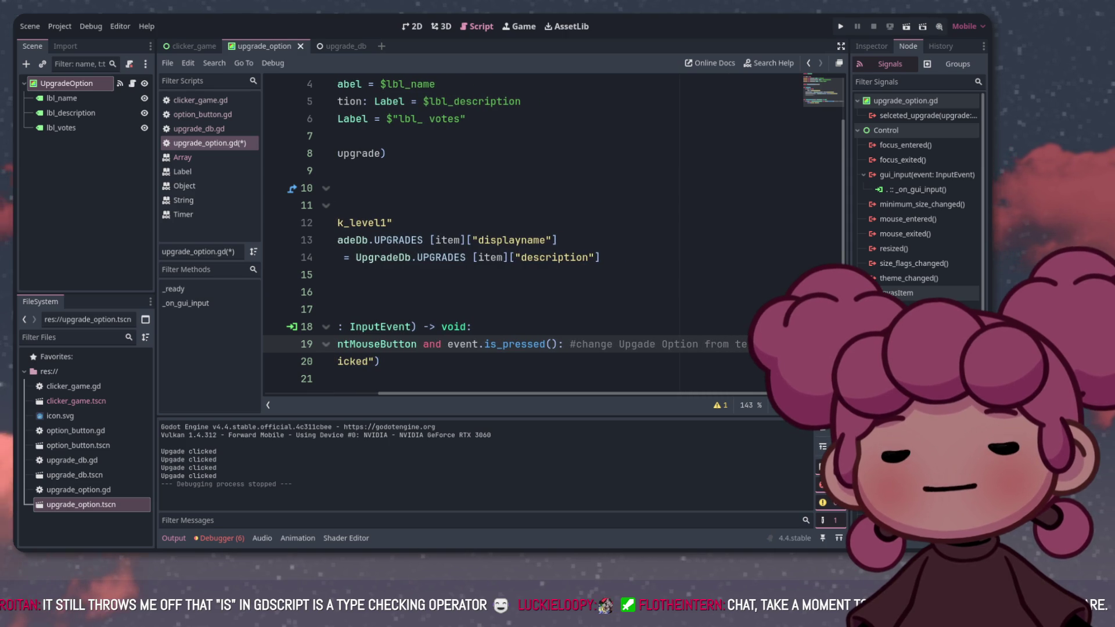
scroll(522, 233, right, 3)
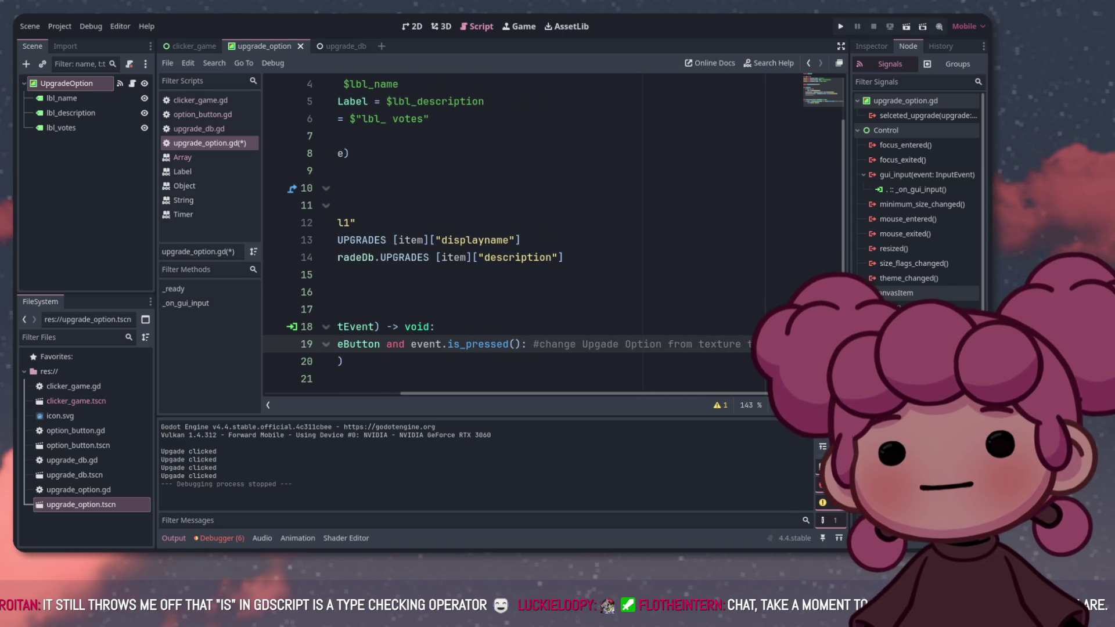
click(343, 361)
scroll(505, 233, left, 15)
click(335, 378)
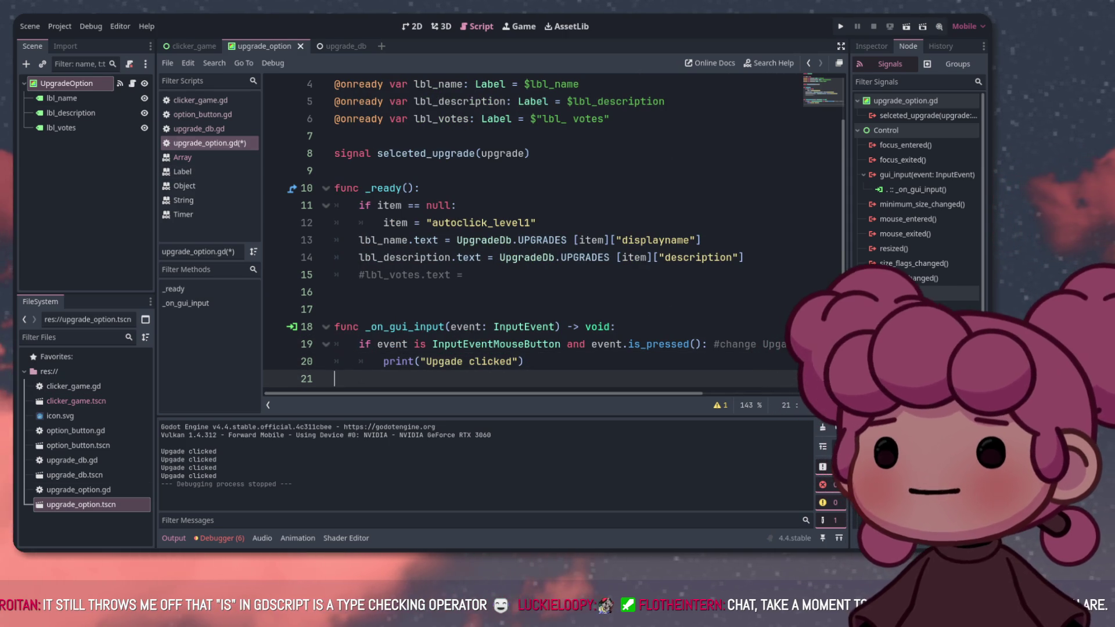
Select lines 15–19 and switch to the 2D view of the UpgradeOption scene
mouse_move(707, 344)
mouse_down()
mouse_move(372, 344)
mouse_move(471, 275)
mouse_up()
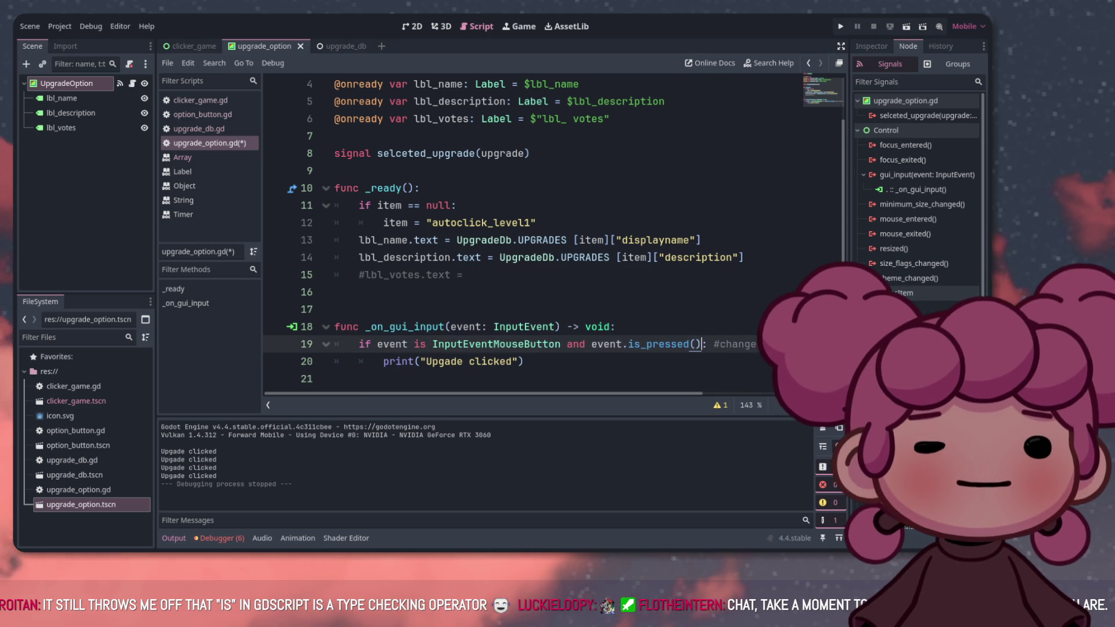
click(471, 275)
click(412, 26)
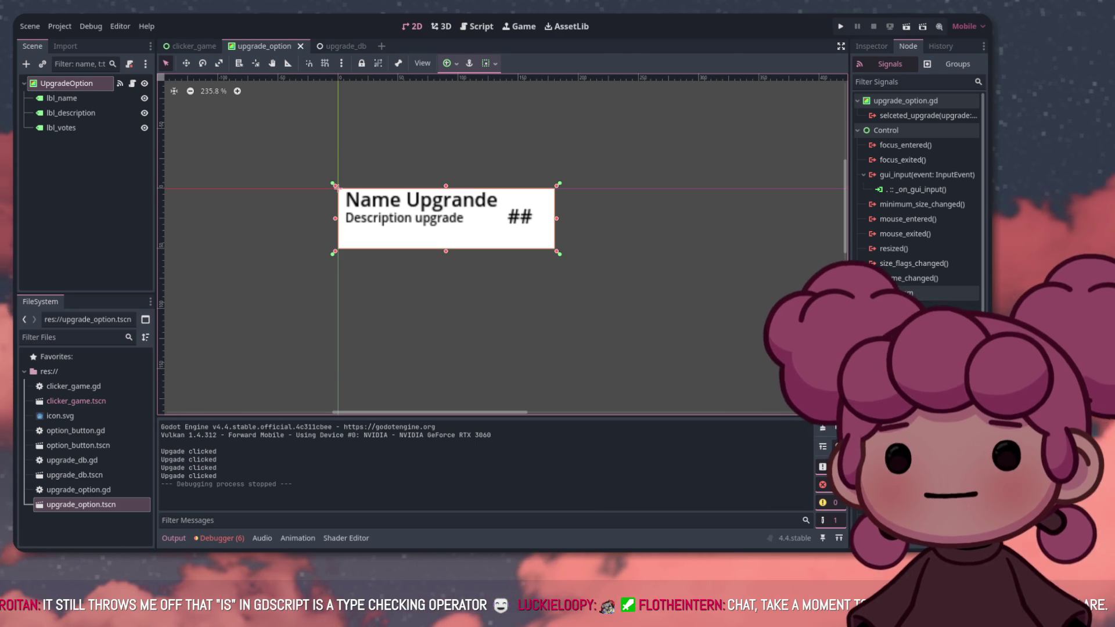
key(Return)
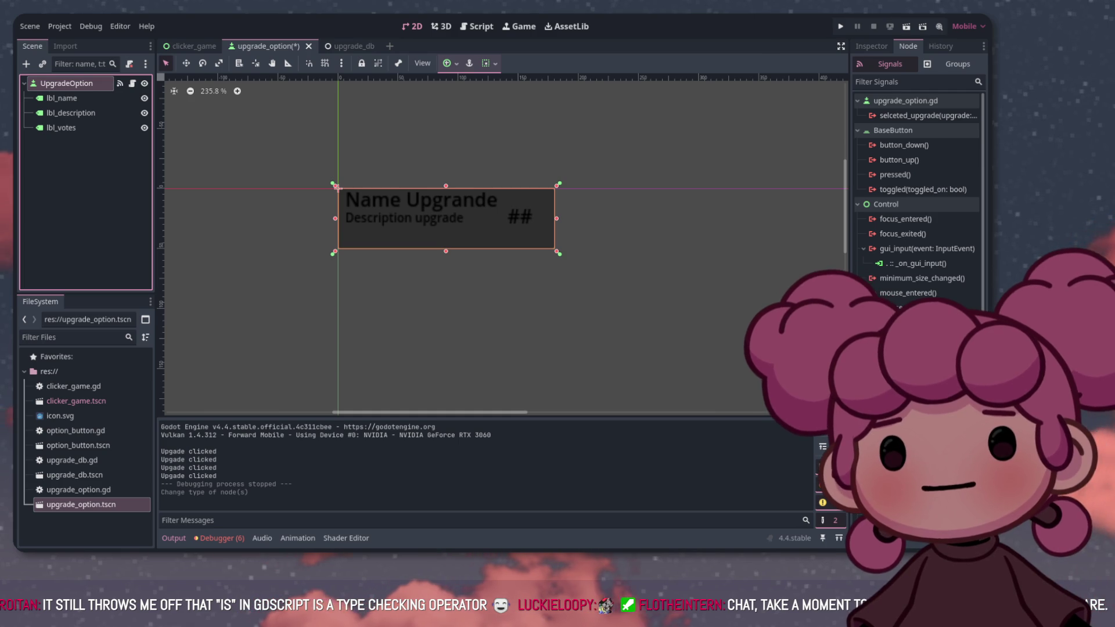
key(ctrl+a)
key(Return)
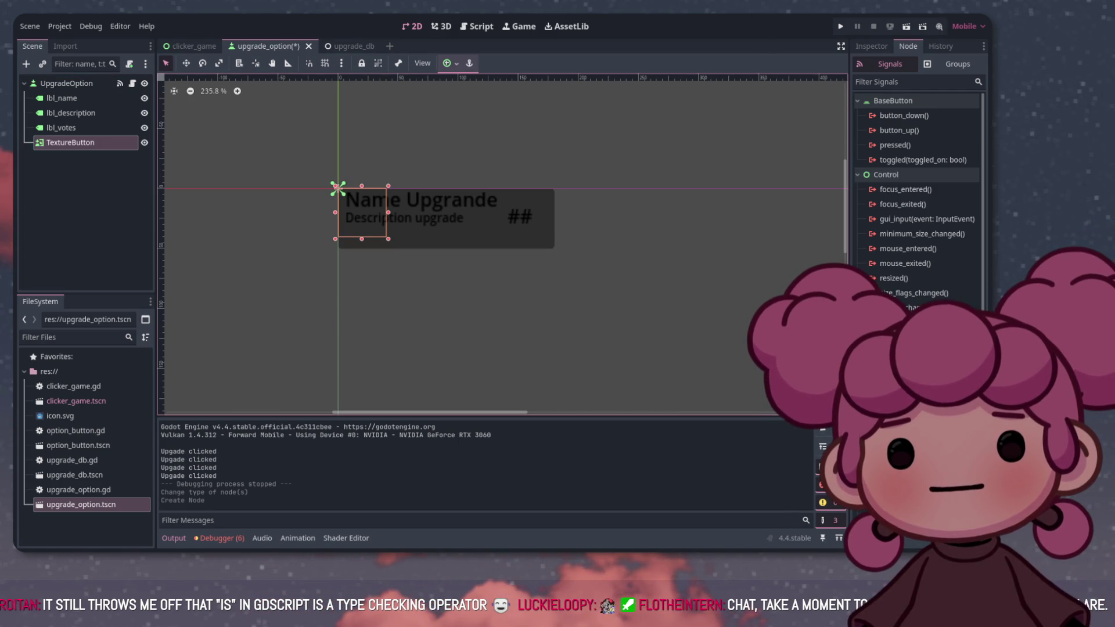
key(Up)
key(Up)
key(Up)
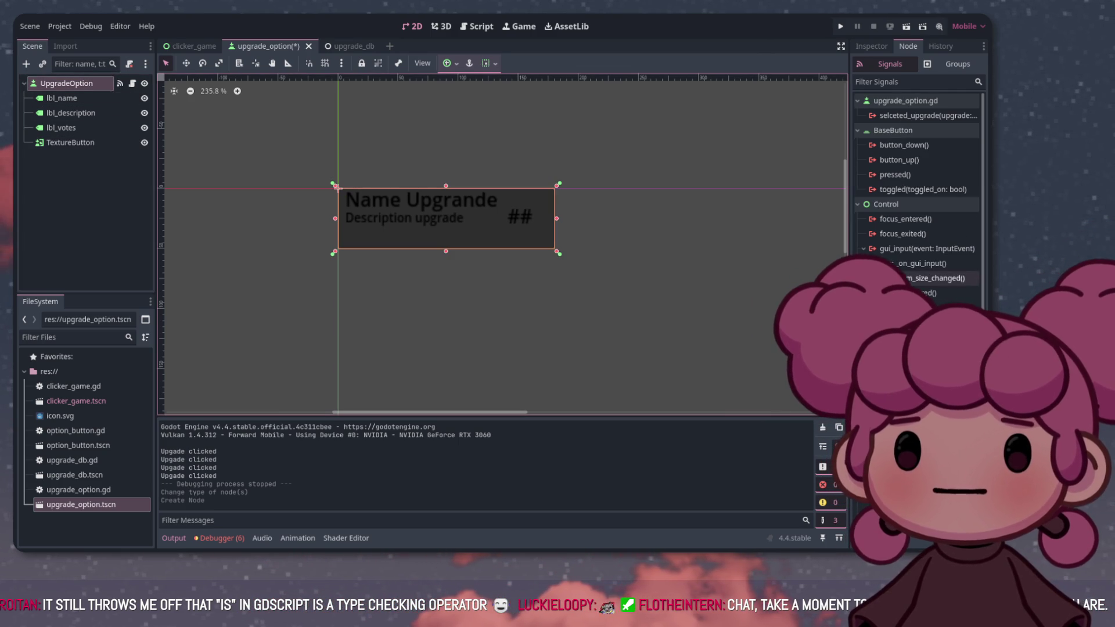
click(872, 46)
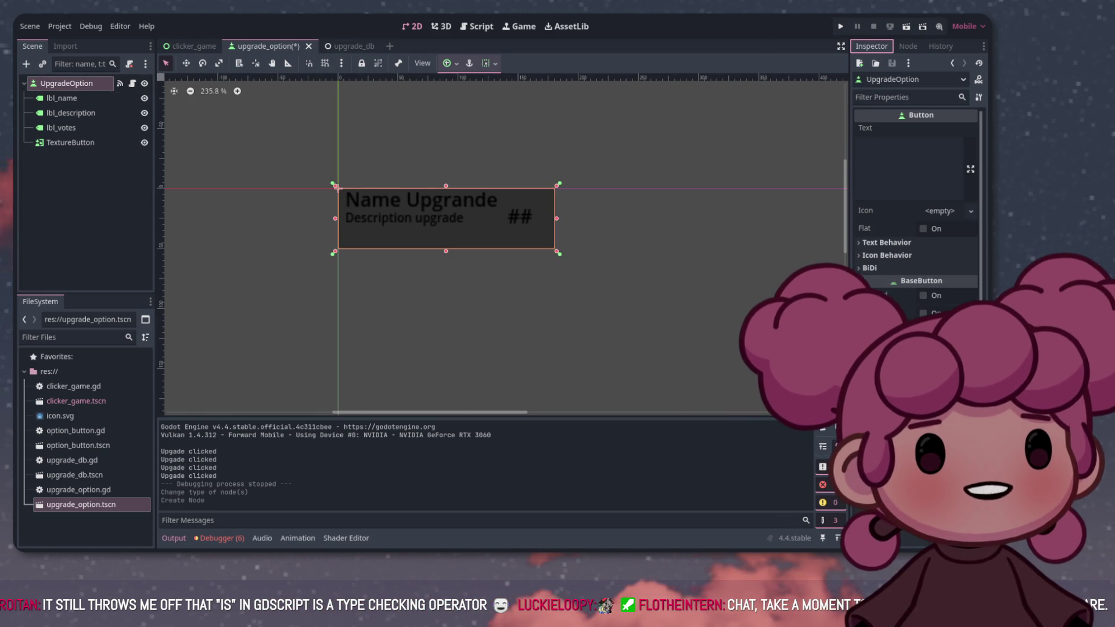
scroll(916, 209, down, 3)
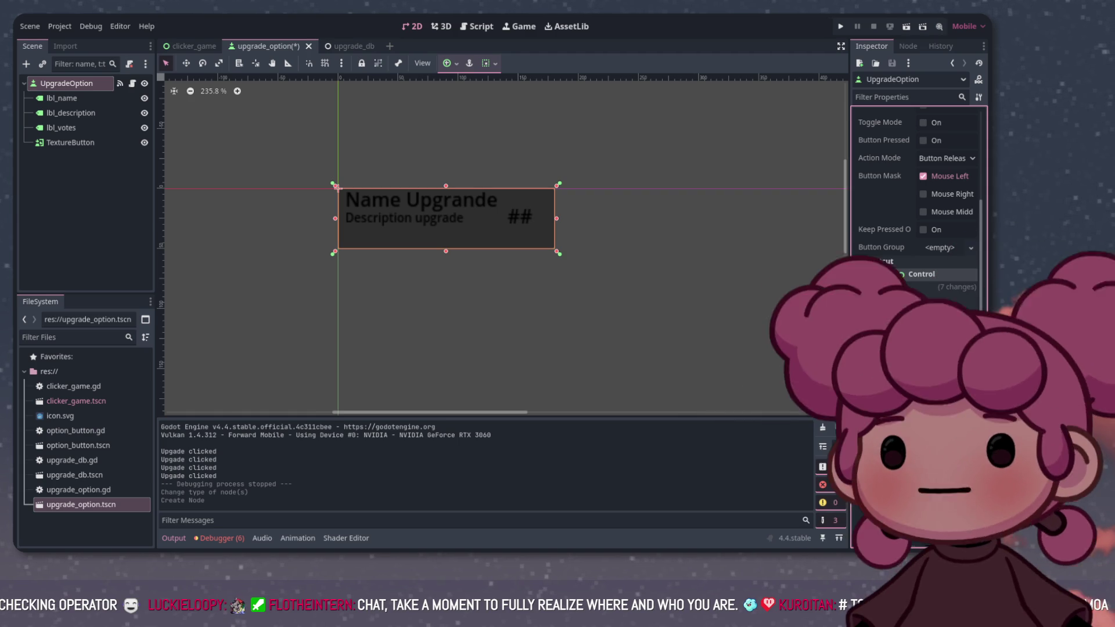
scroll(918, 192, down, 2)
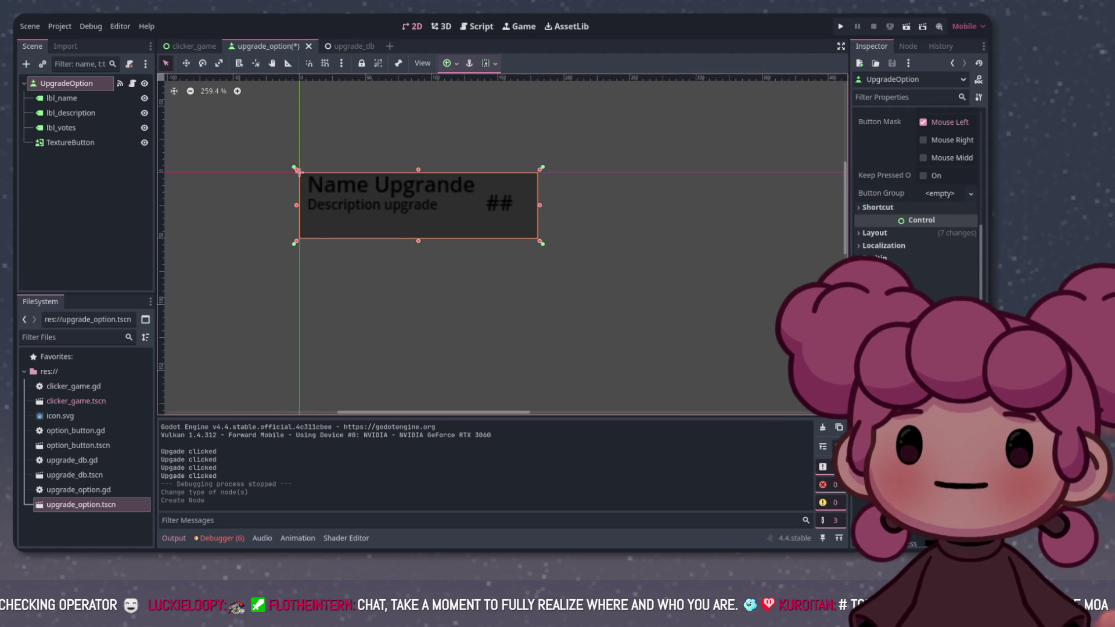
scroll(499, 244, right, 2)
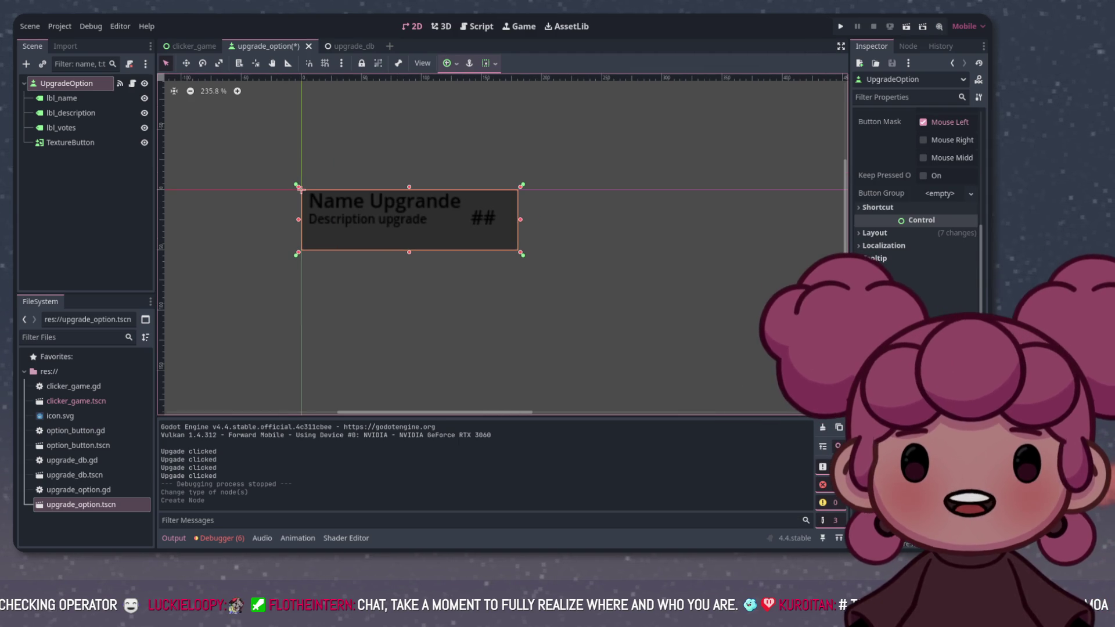
Widen the Inspector and undo the node type change so UpgradeOption is a TextureButton again
drag(849, 349, 796, 349)
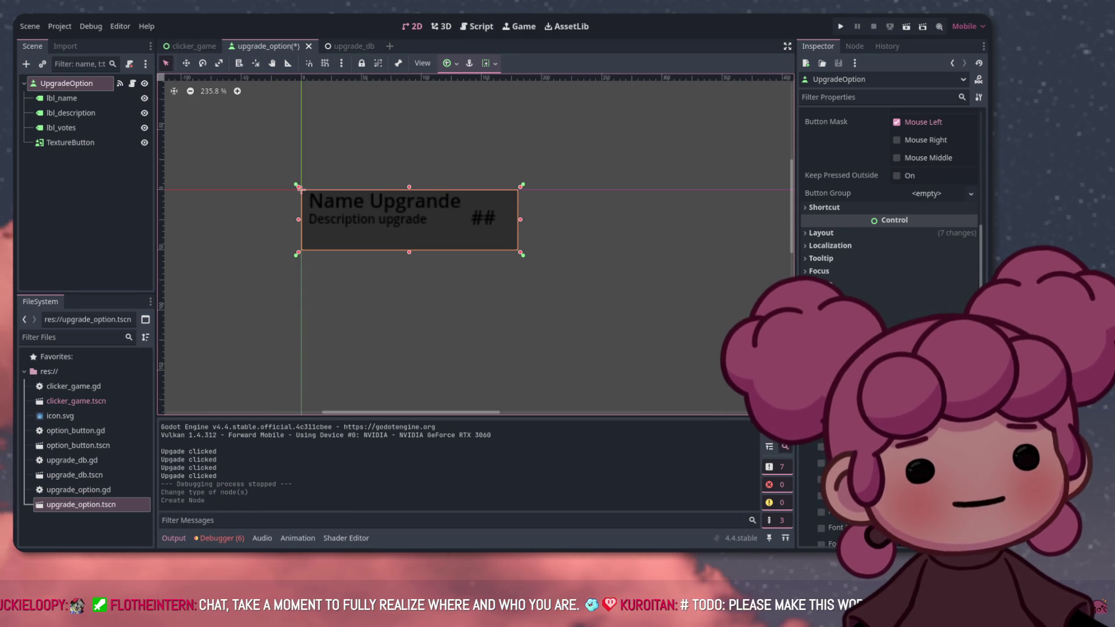
scroll(888, 203, up, 3)
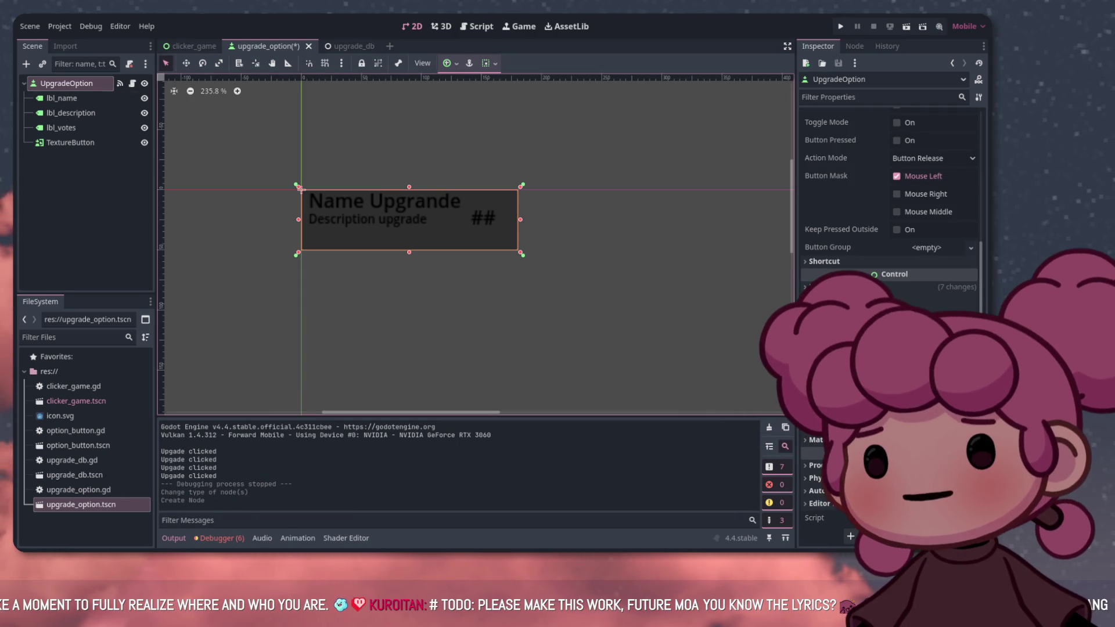
click(88, 204)
scroll(888, 203, up, 10)
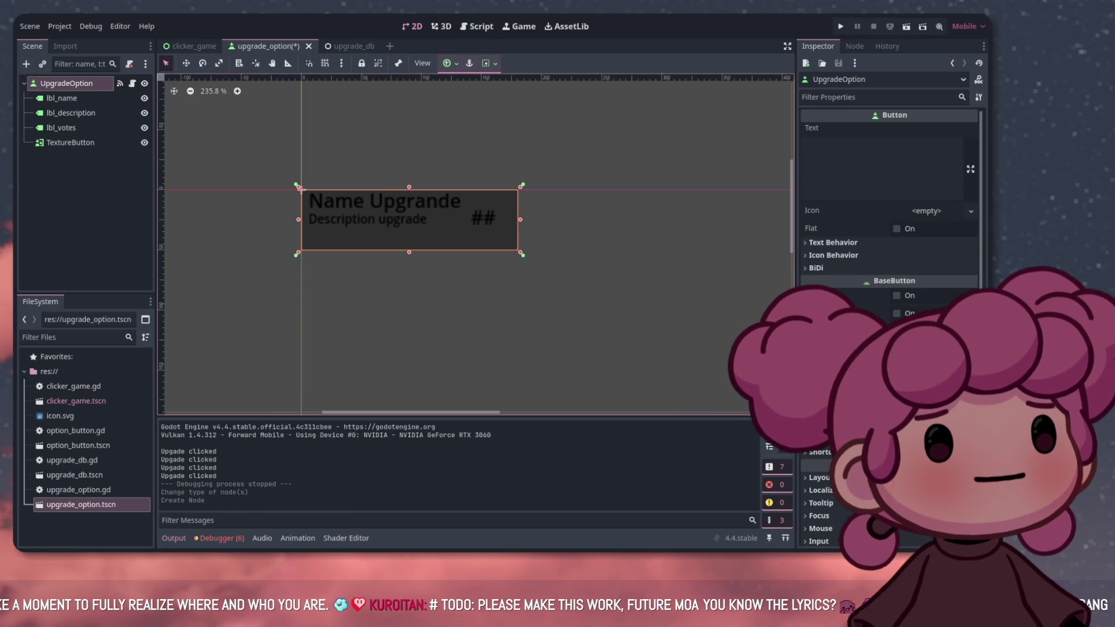
scroll(888, 203, down, 10)
scroll(889, 203, up, 10)
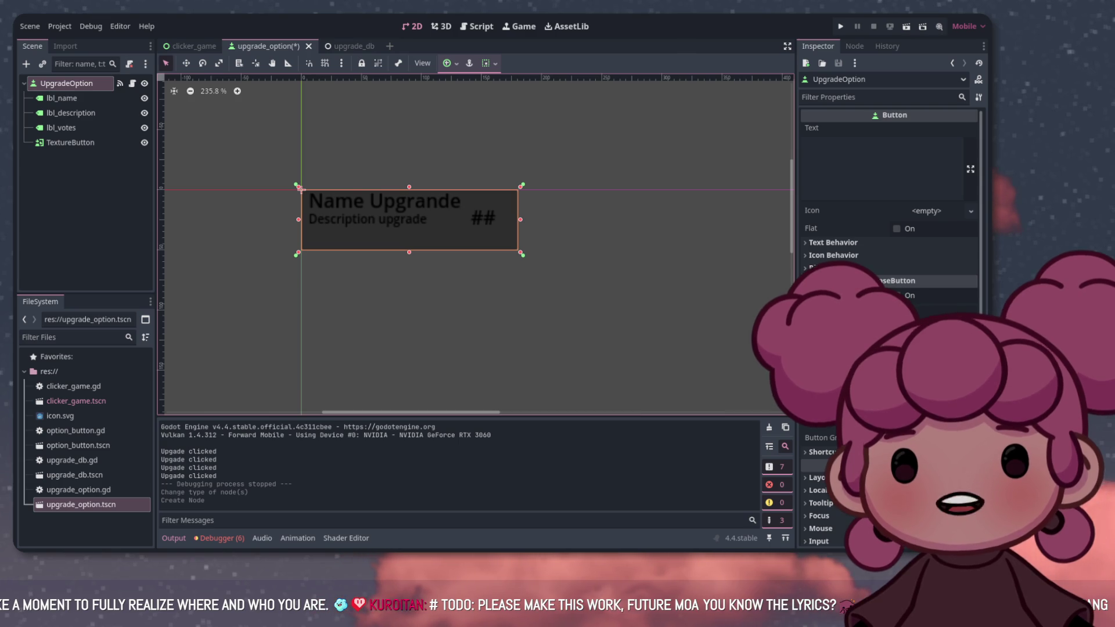
key(ctrl+z)
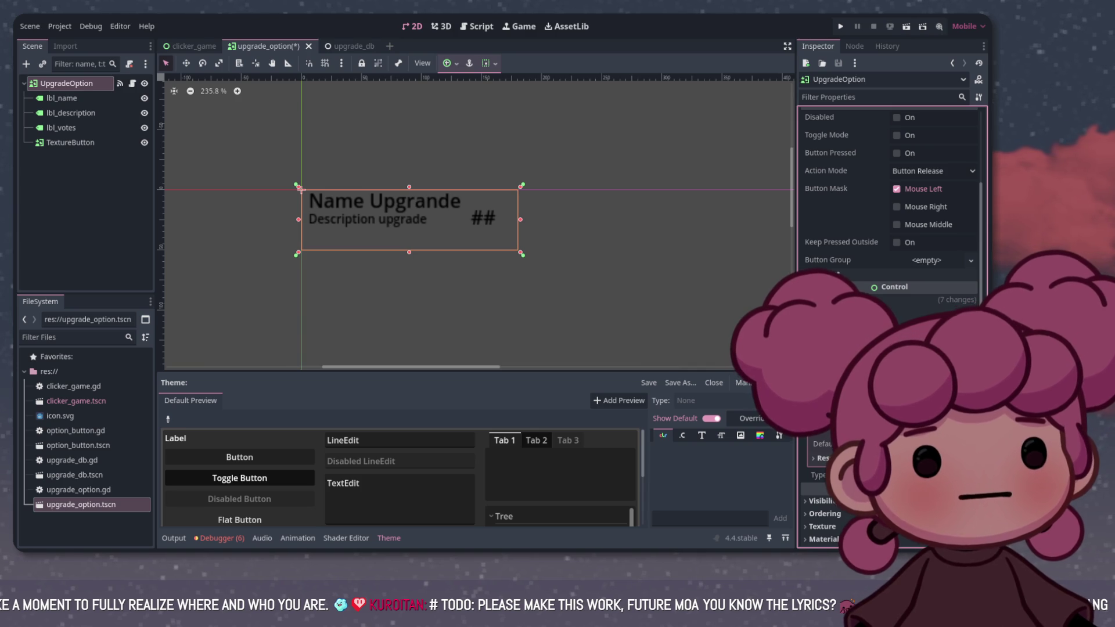
Enlarge the theme preview and expand the TextureButton's Textures section in the Inspector
drag(475, 371, 475, 290)
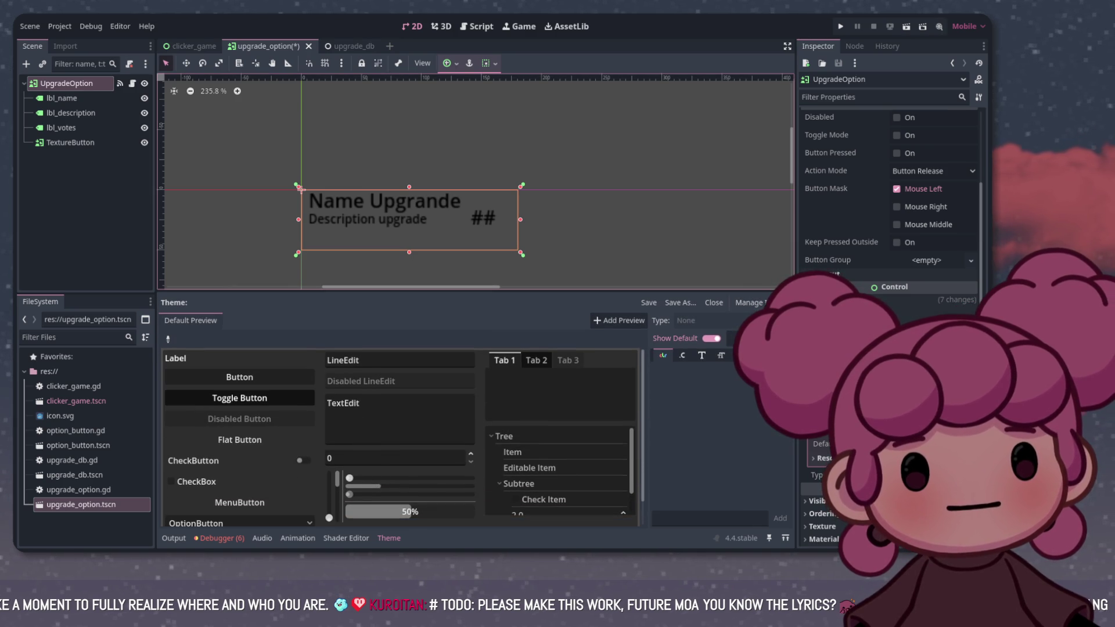
scroll(889, 174, up, 4)
click(836, 130)
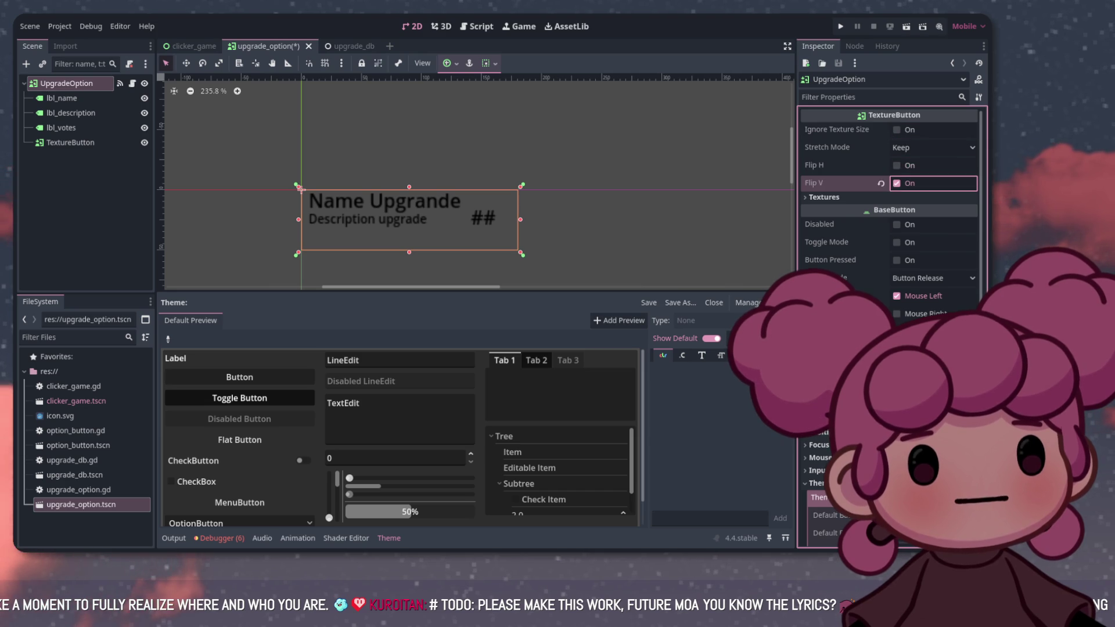
click(824, 197)
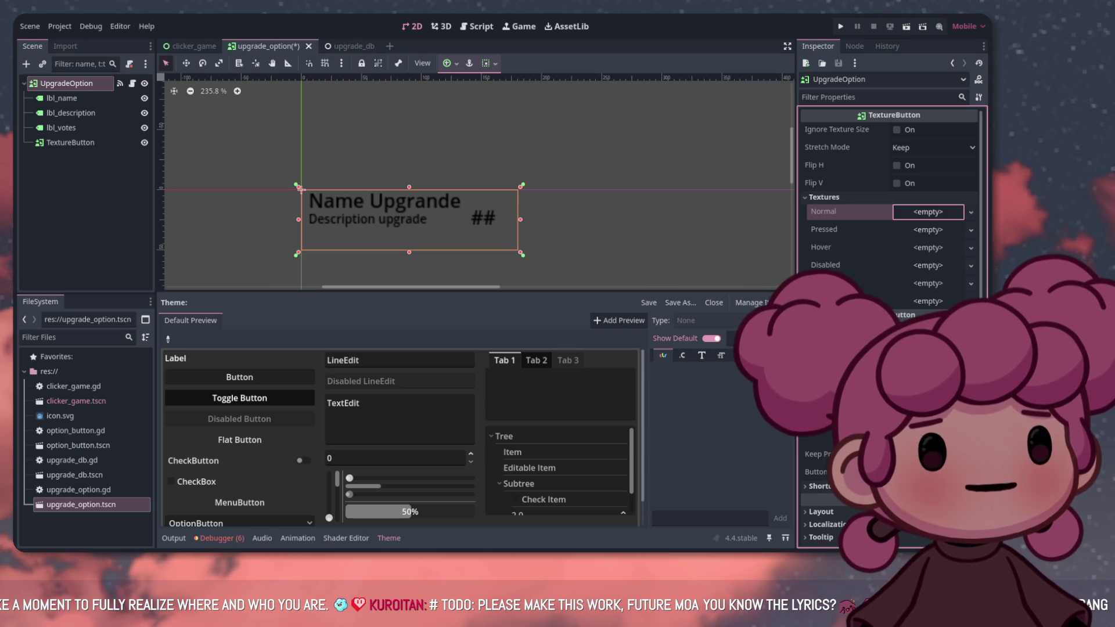
Undo the accidental ViewportTexture on Normal, leaving it empty, and run the game
key(ctrl+v)
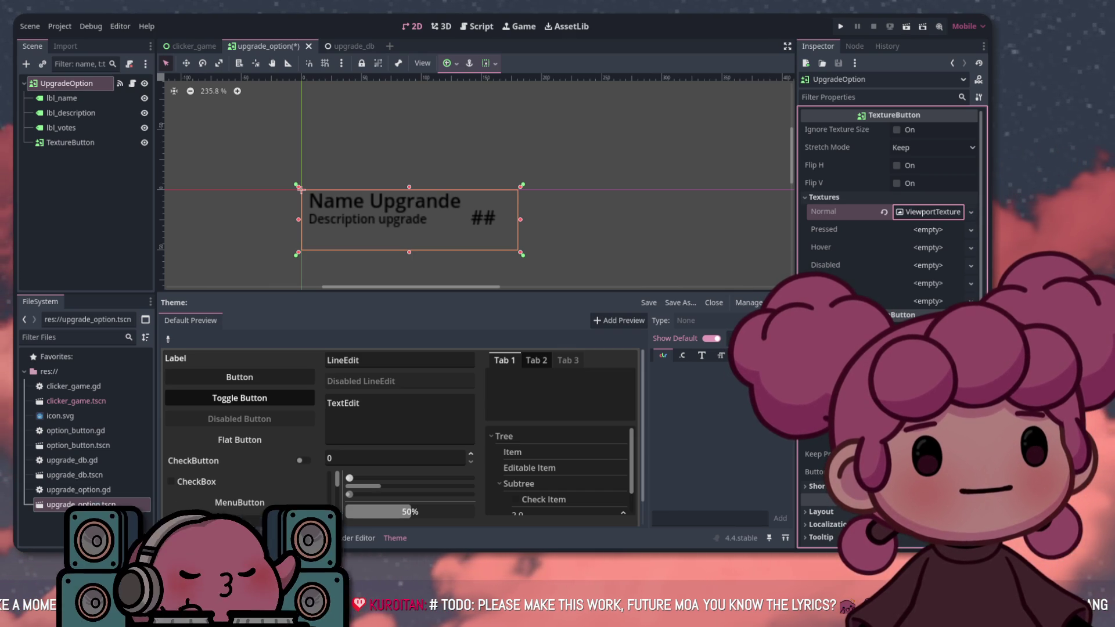
click(929, 212)
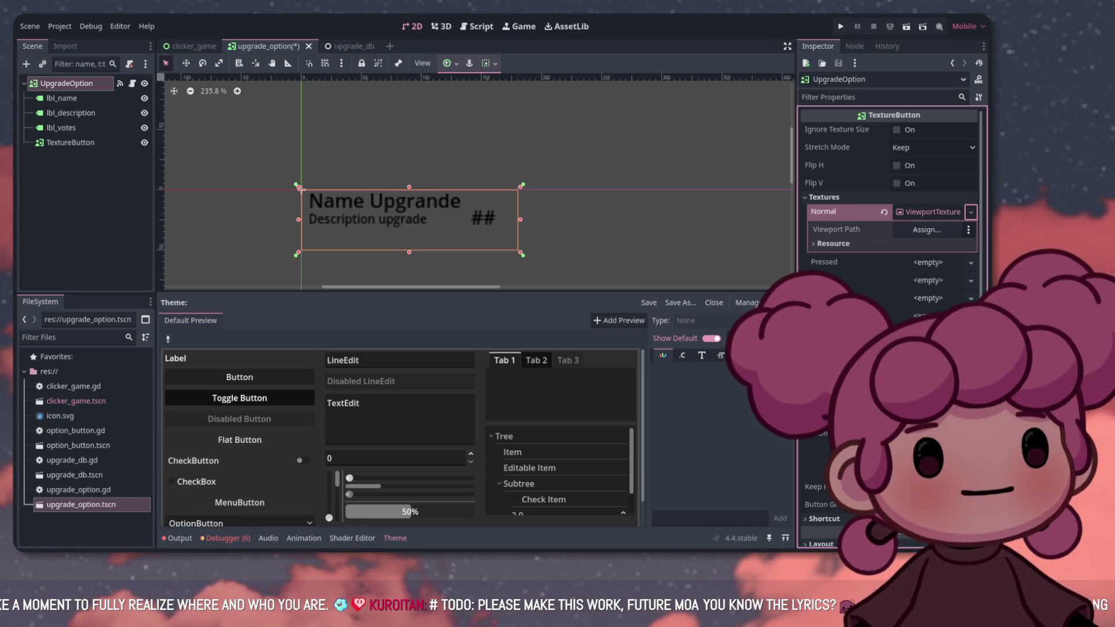
key(ctrl+z)
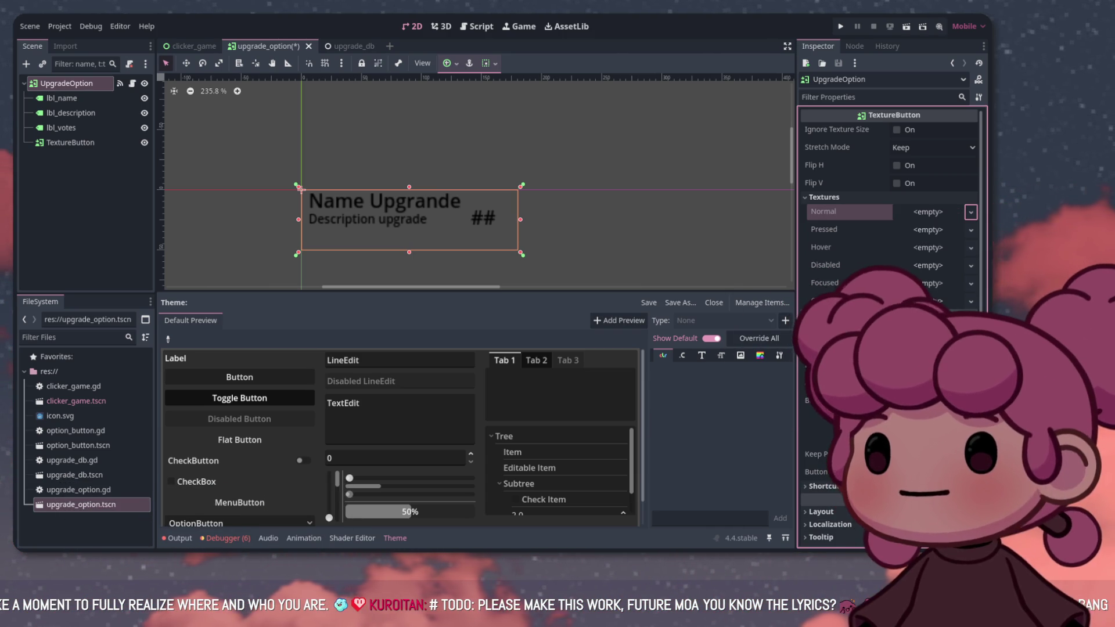
scroll(889, 232, down, 8)
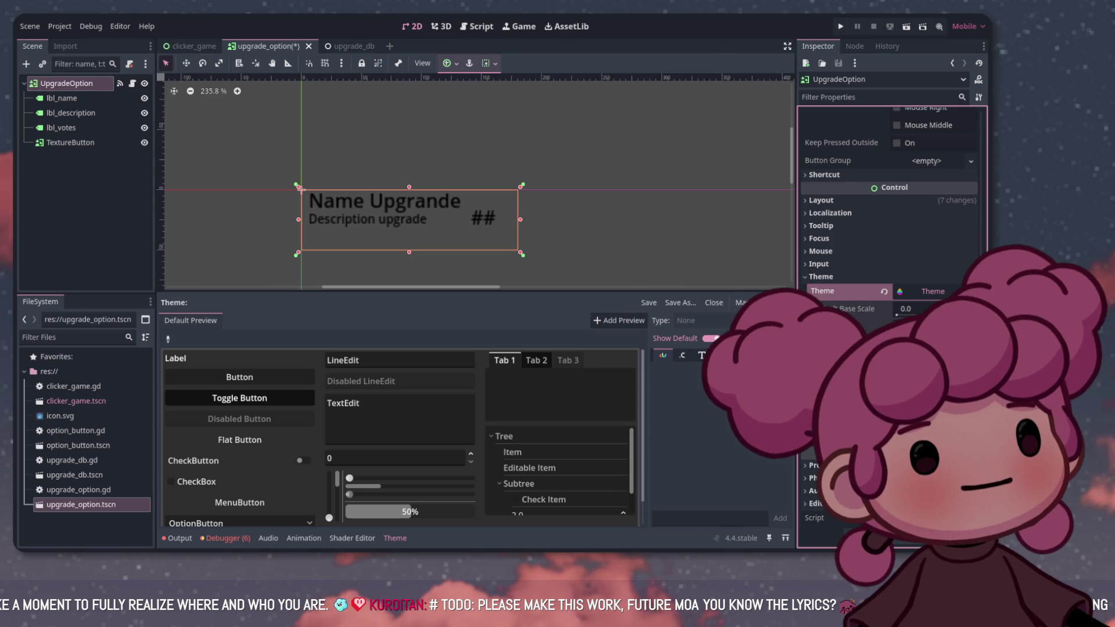
scroll(401, 436, down, 1)
scroll(400, 435, up, 1)
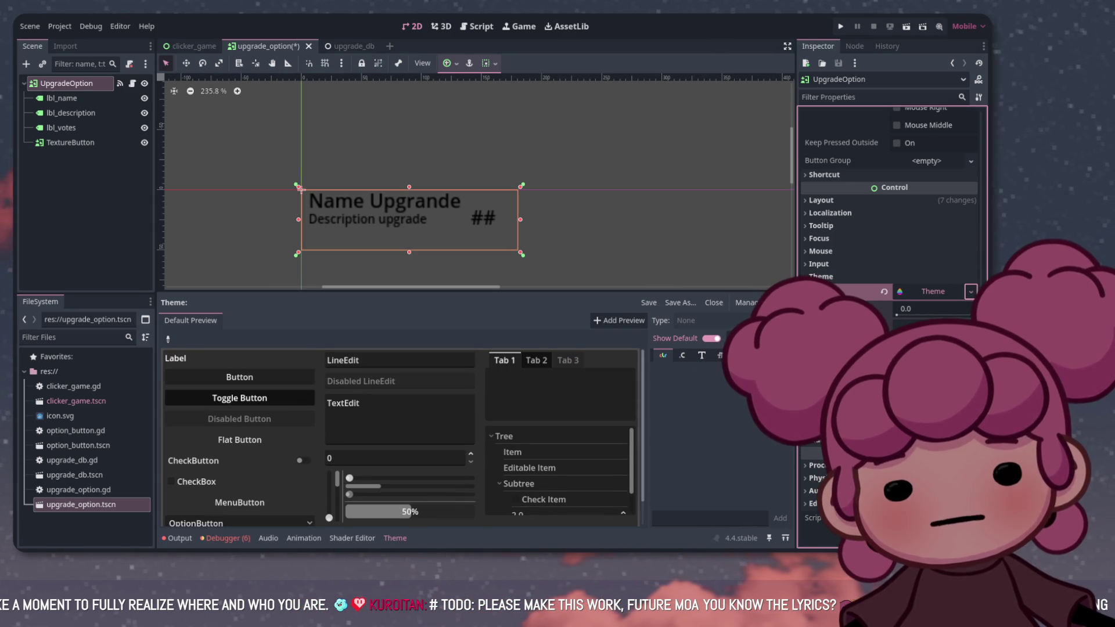
scroll(888, 232, up, 3)
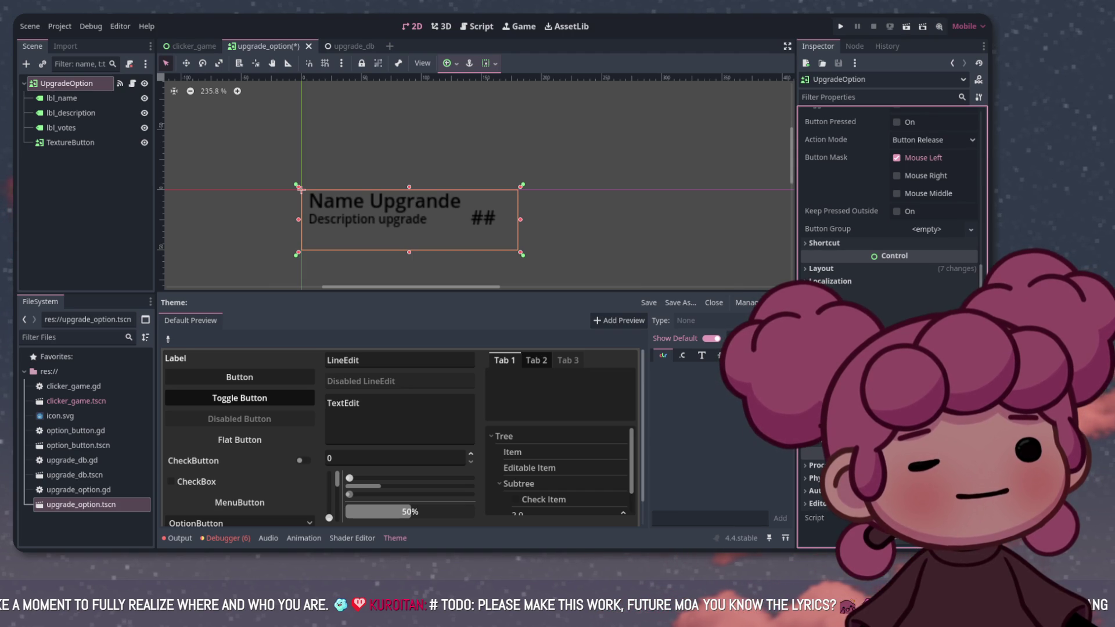
scroll(889, 232, up, 1)
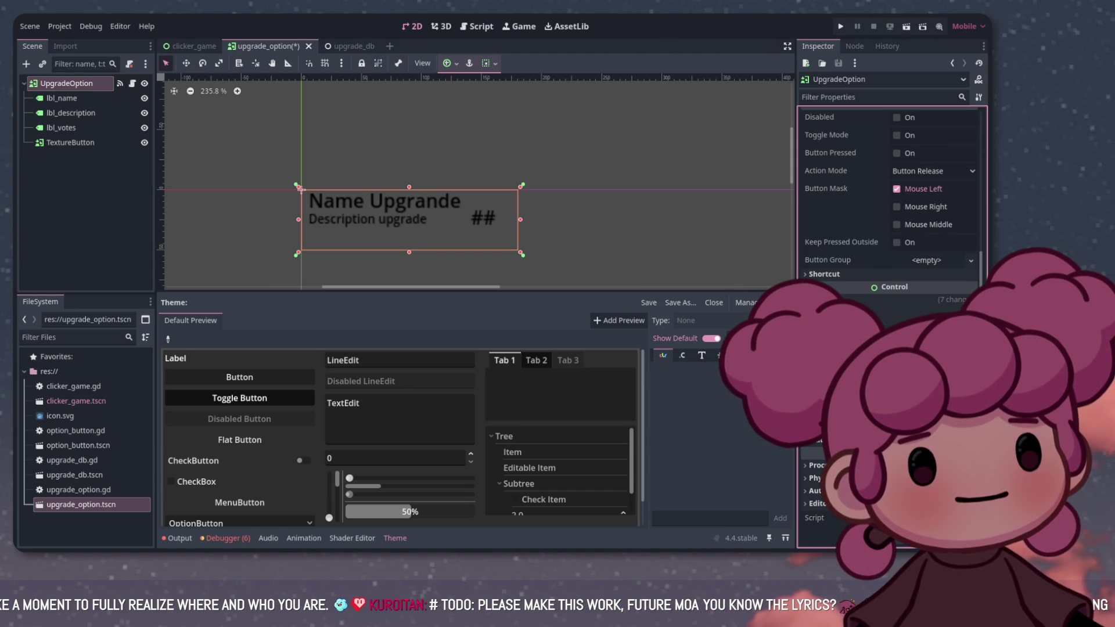
key(F5)
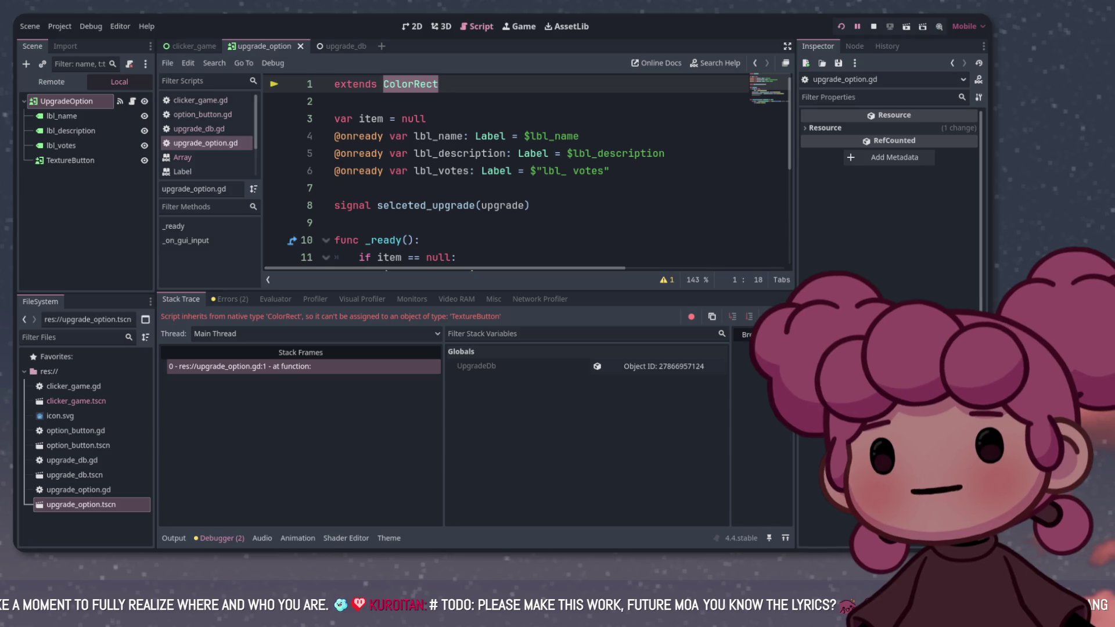
Change line 1 to 'extends TextureButton', stop the crashed run, then save and test-run again
text(ext)
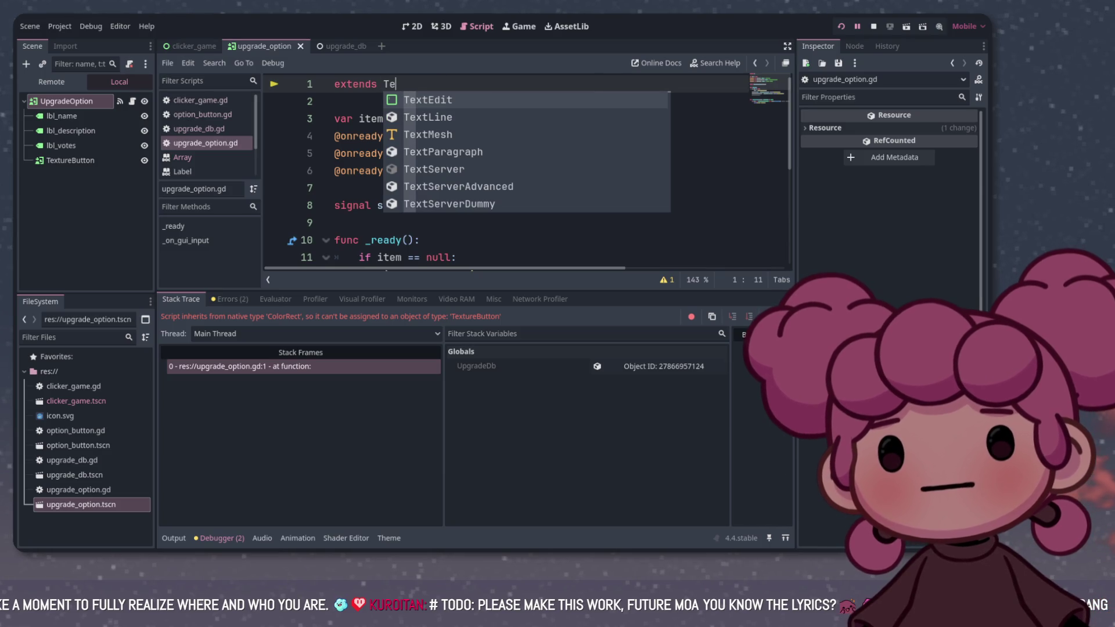
text(ure)
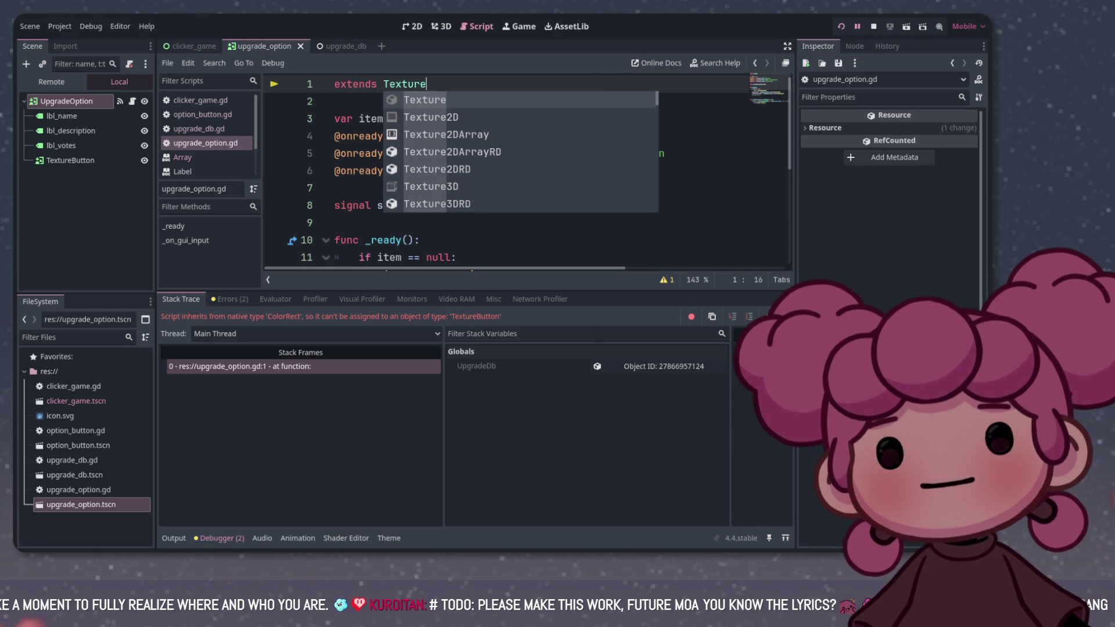
text(Bu)
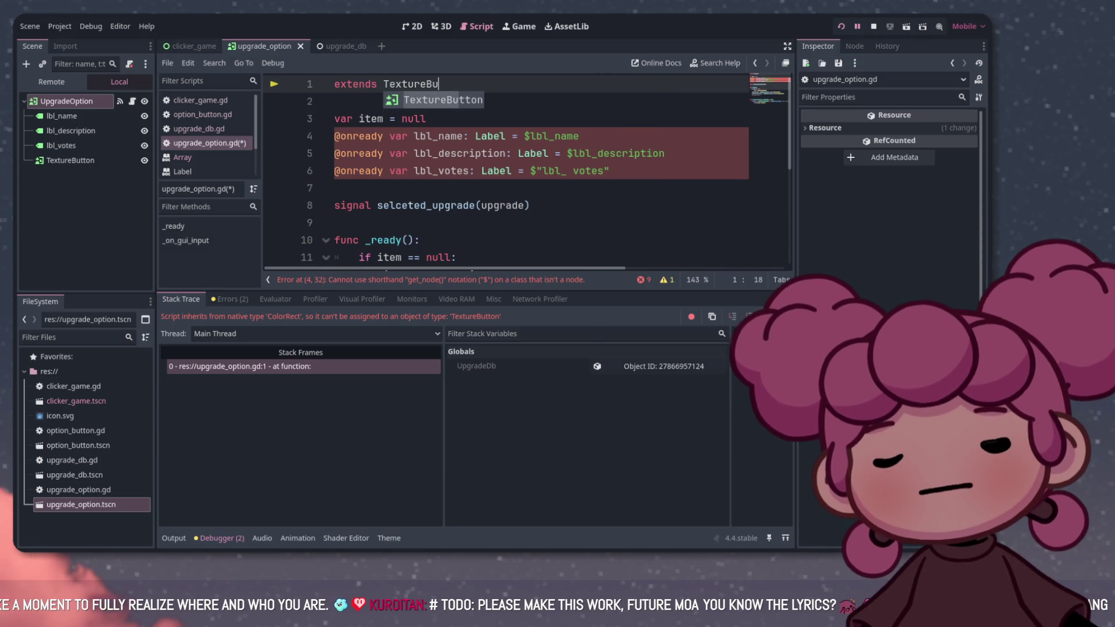
key(Return)
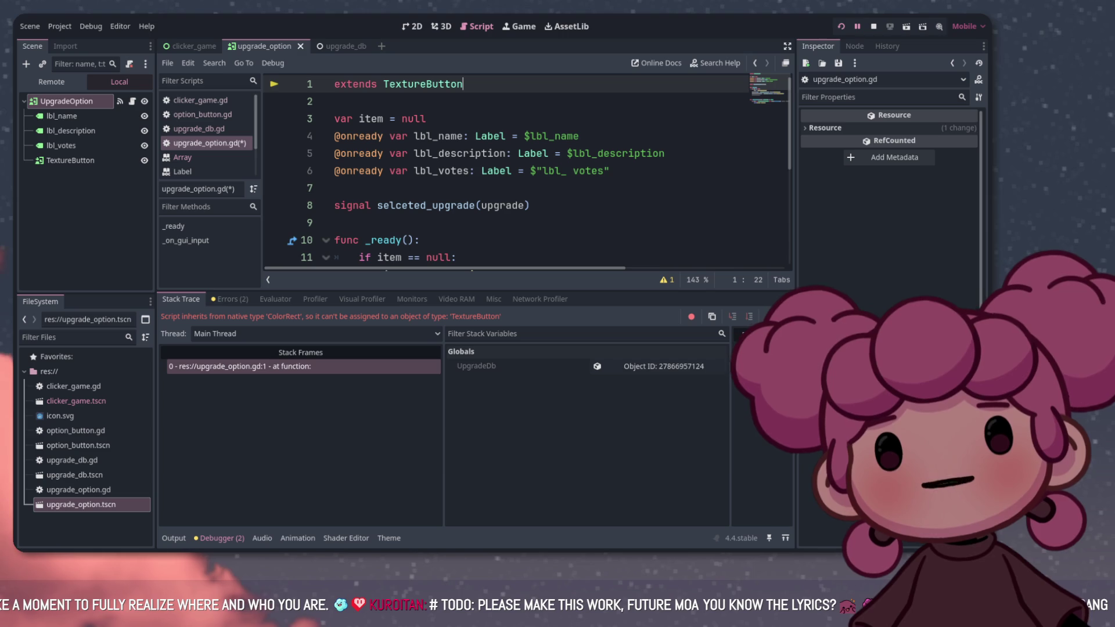
key(F8)
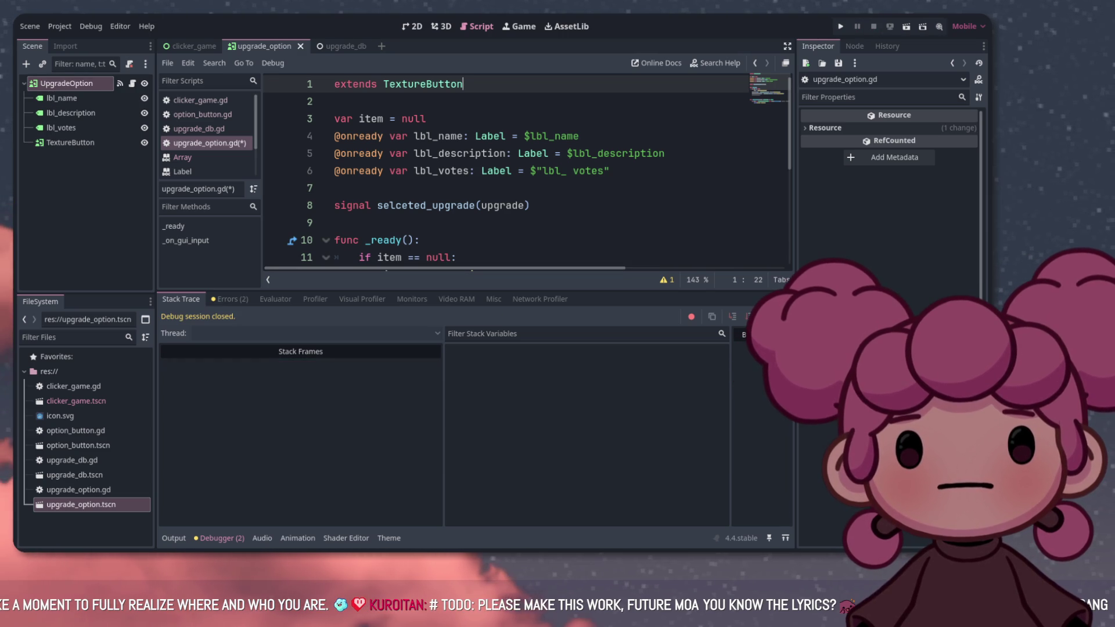
drag(540, 289, 540, 400)
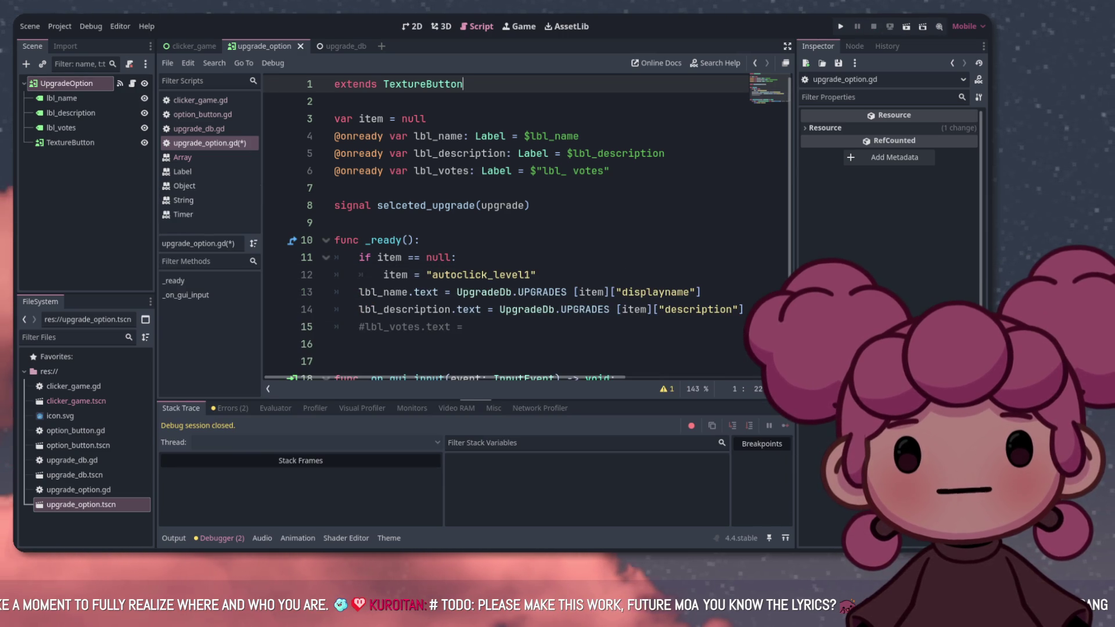
scroll(523, 232, down, 2)
scroll(523, 233, up, 2)
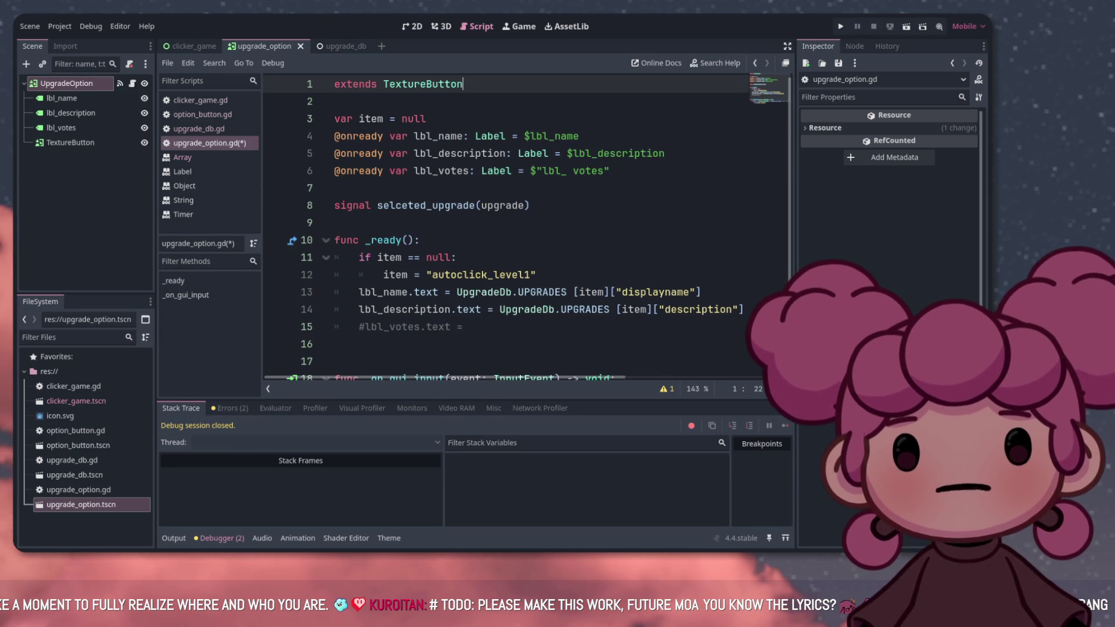
key(F5)
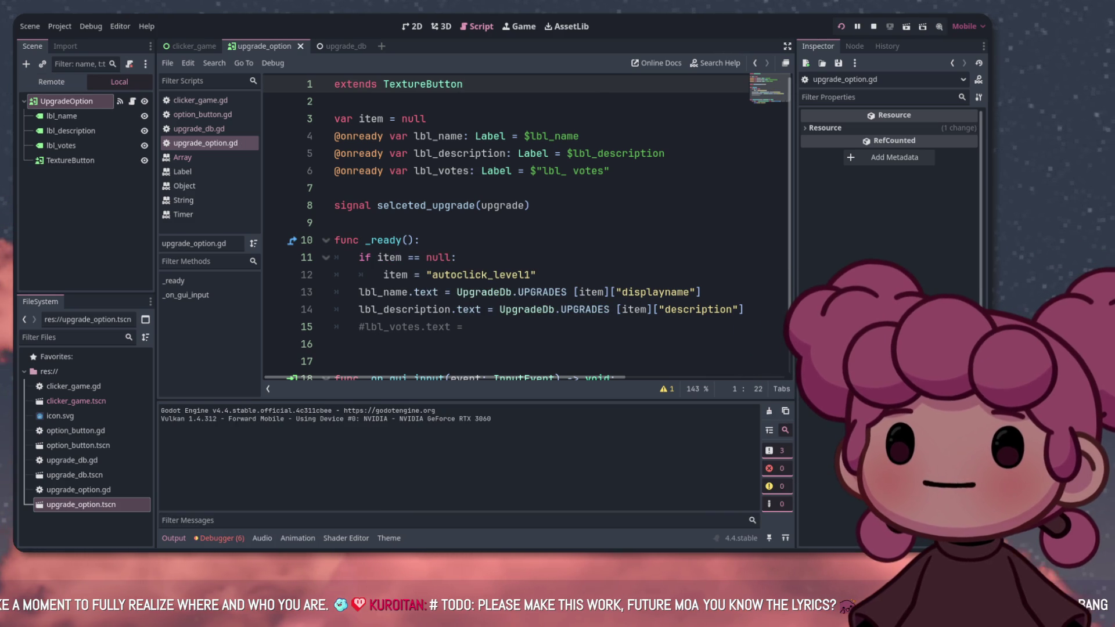
key(F8)
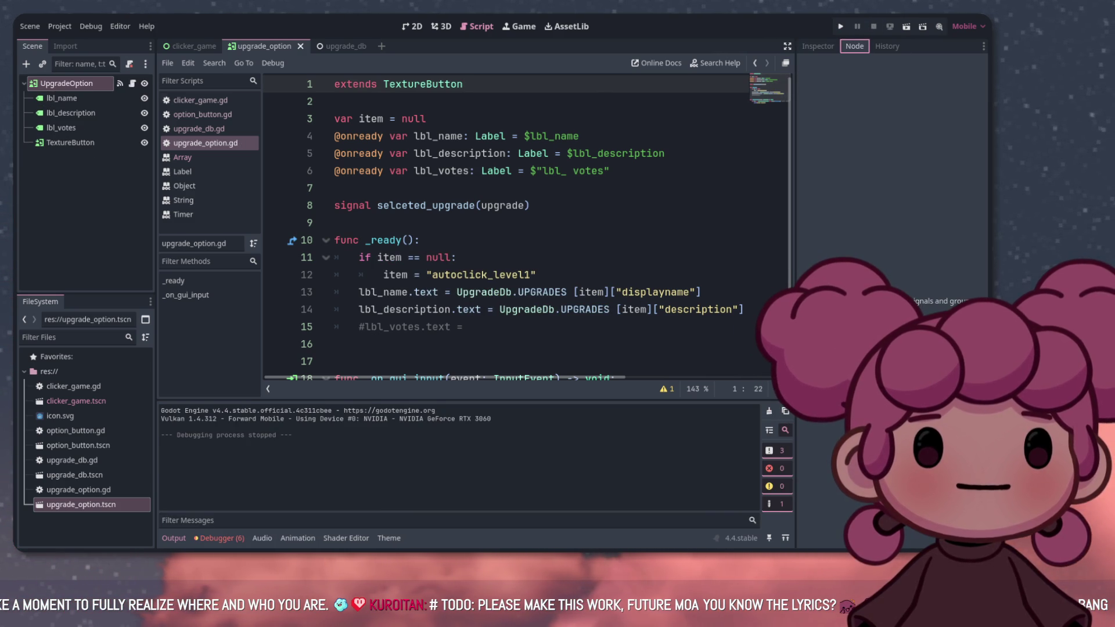
Show UpgradeOption's signals and delete the _on_gui_input handler function
click(66, 83)
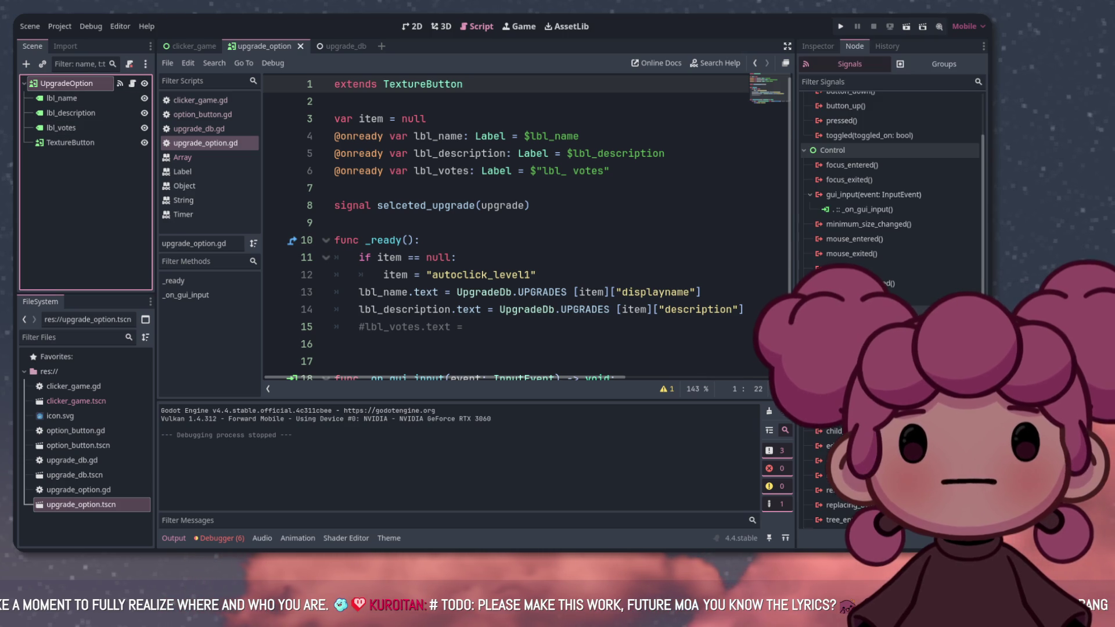
scroll(506, 227, down, 2)
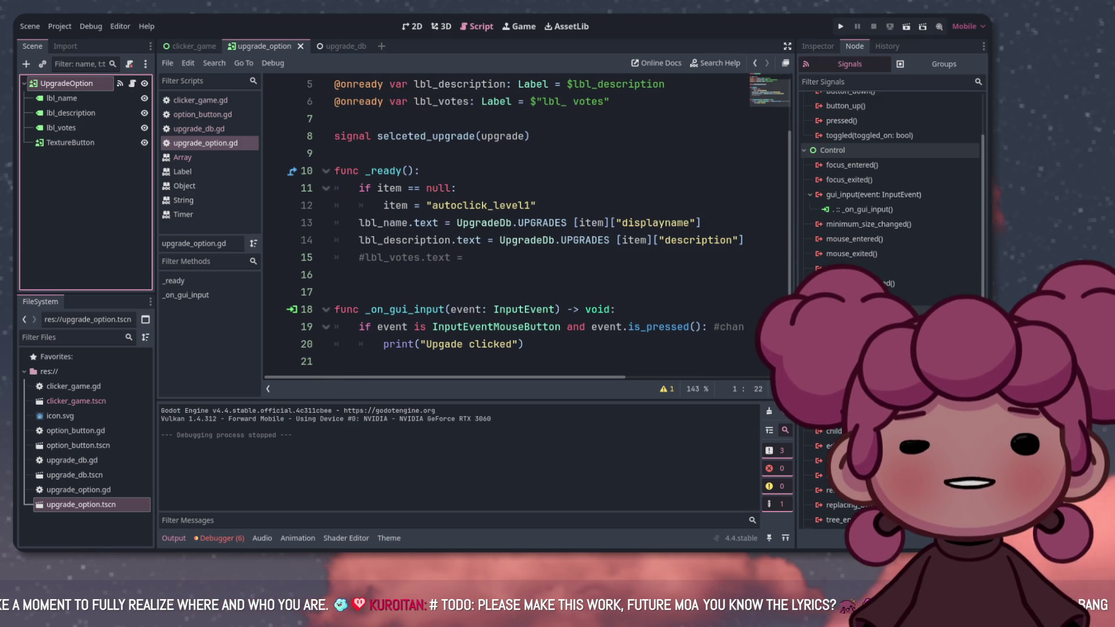
scroll(889, 185, up, 3)
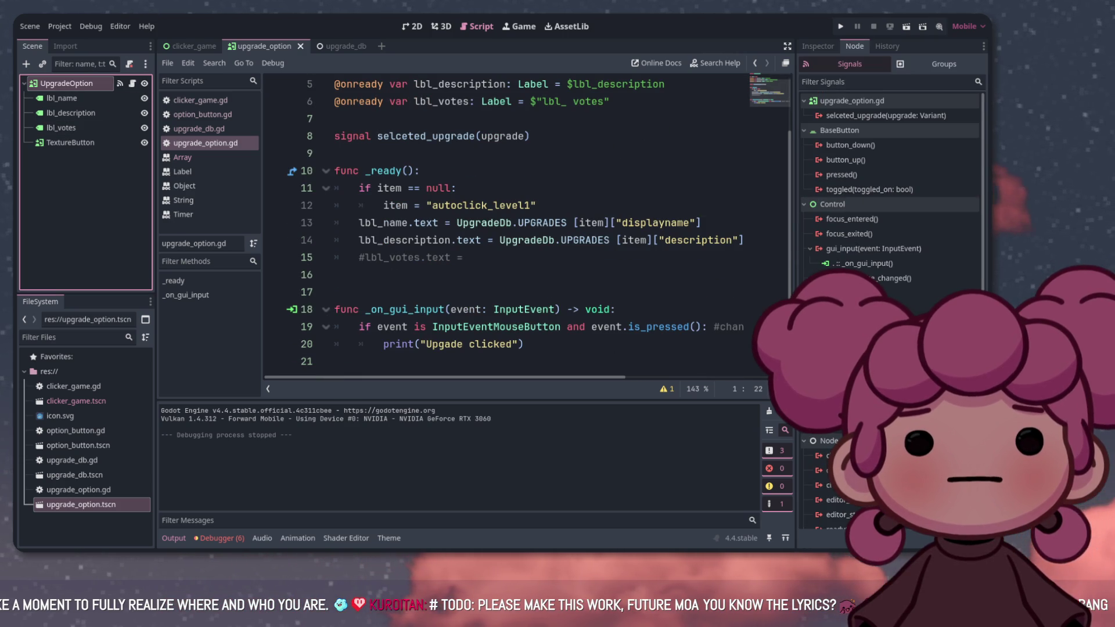
mouse_move(524, 343)
mouse_down()
mouse_move(325, 309)
mouse_move(383, 343)
mouse_up()
key(ctrl+c)
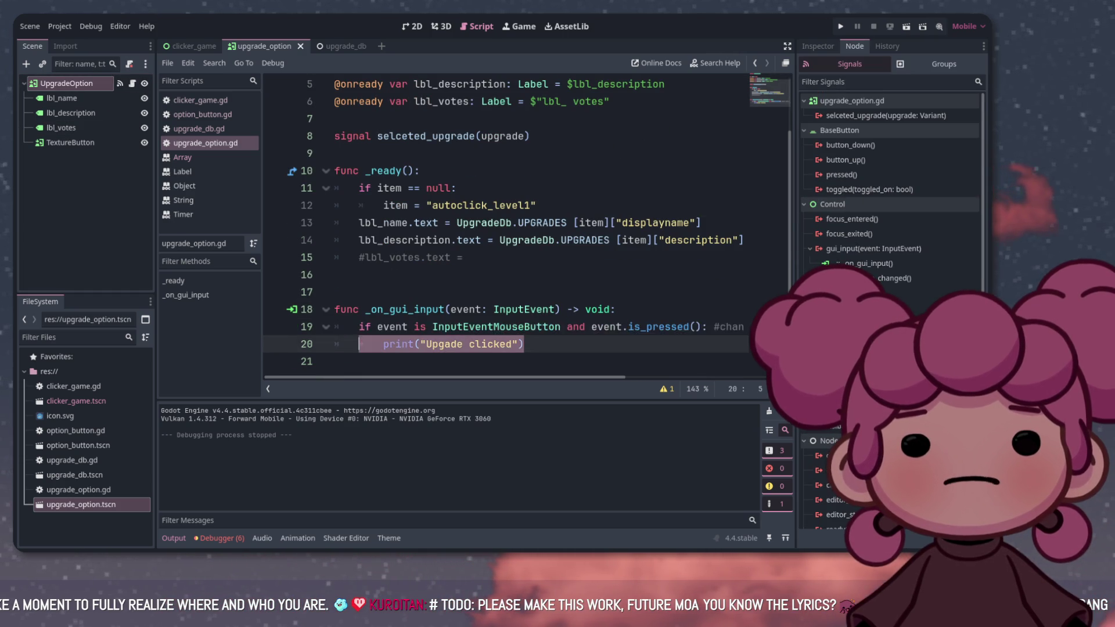
key(BackSpace)
key(shift+Up)
key(shift+Up)
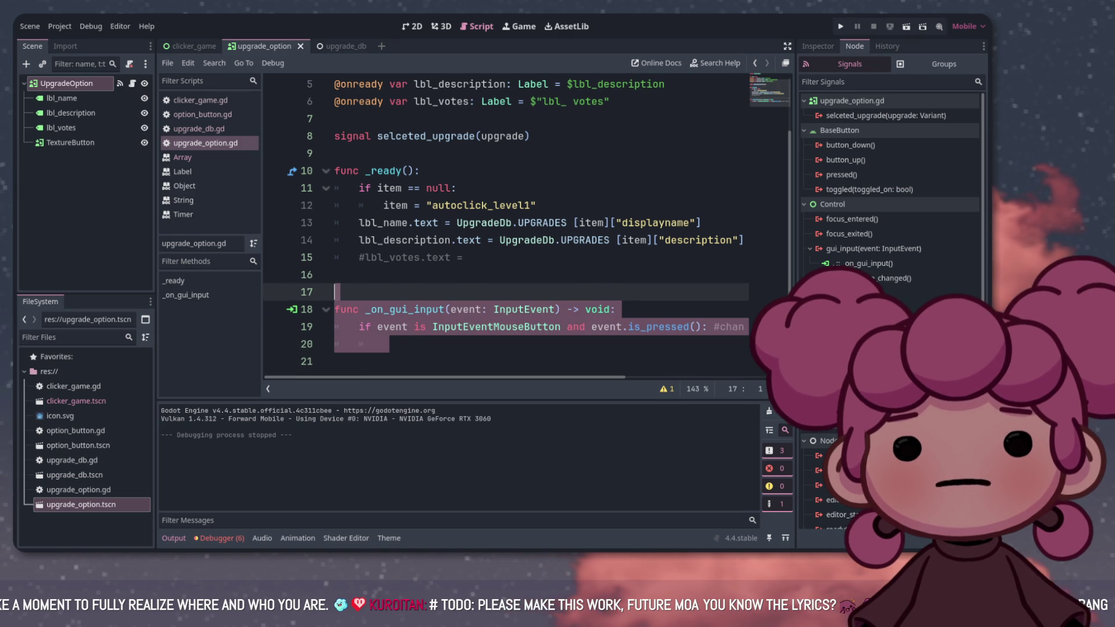
key(BackSpace)
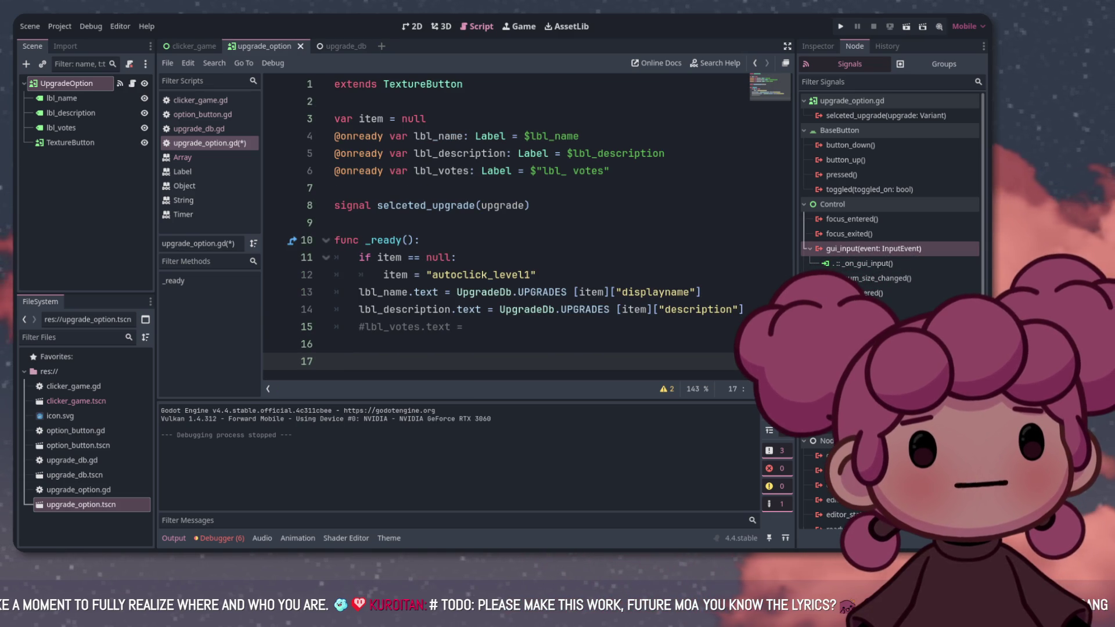
Disconnect gui_input and connect the pressed signal to a new _on_pressed function
right_click(874, 249)
click(897, 271)
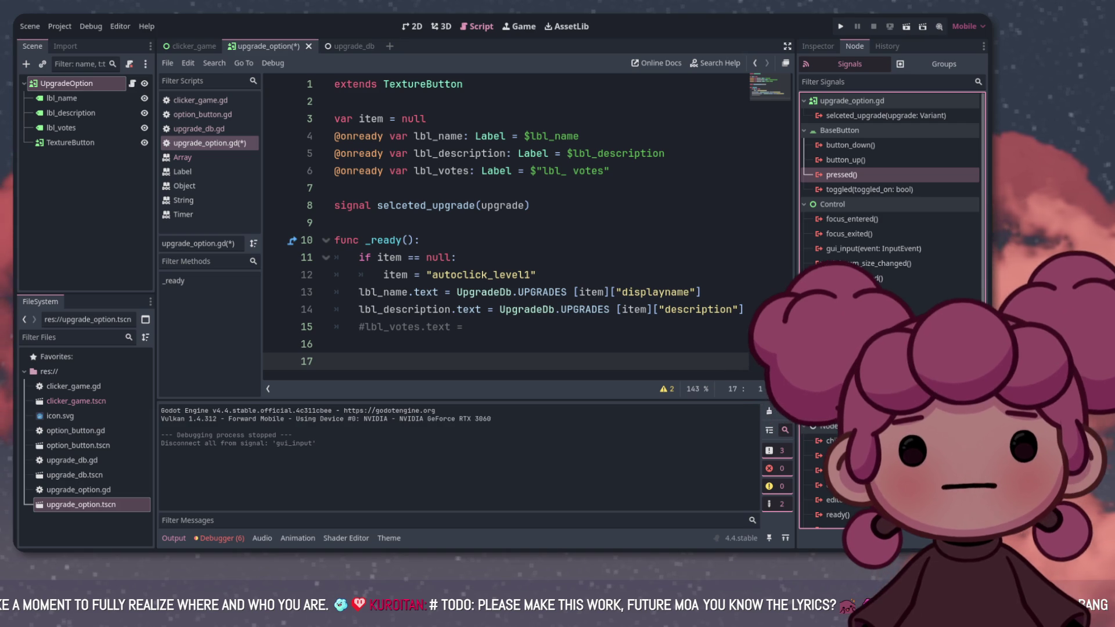
double_click(841, 174)
key(Return)
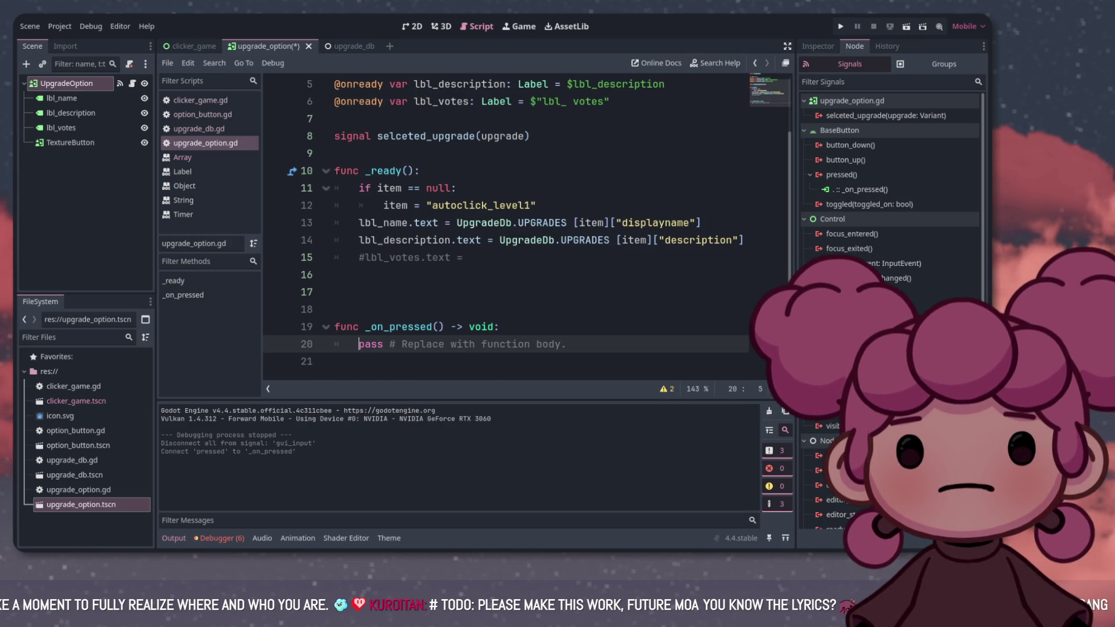
Replace pass in _on_pressed with print("Upgade clicked") and remove the extra blank lines
triple_click(413, 344)
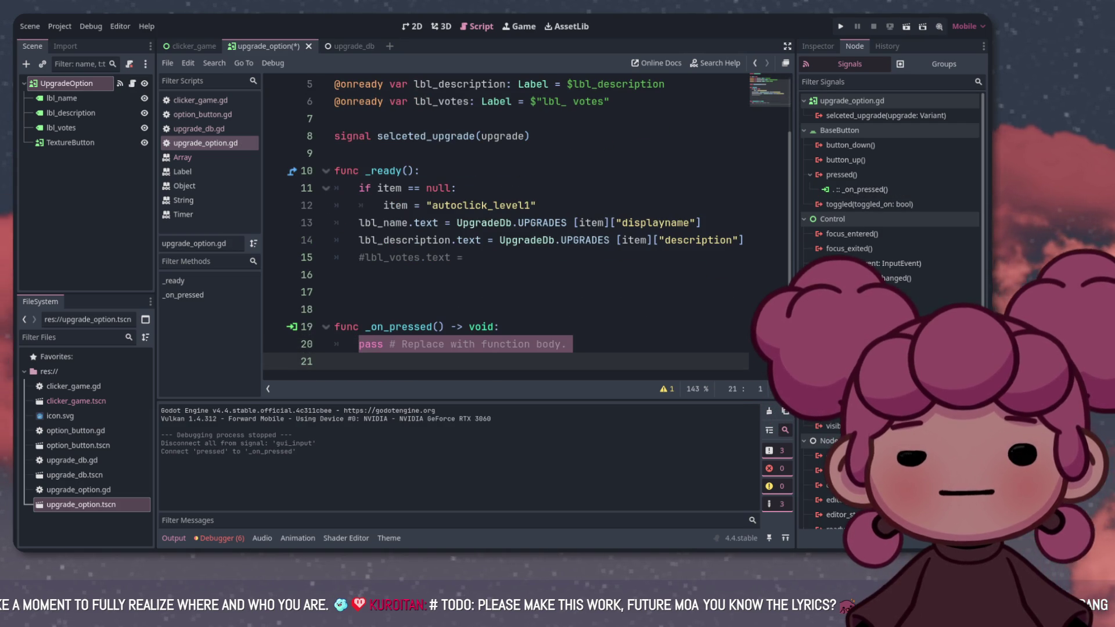
key(ctrl+v)
key(Up)
key(Up)
key(BackSpace)
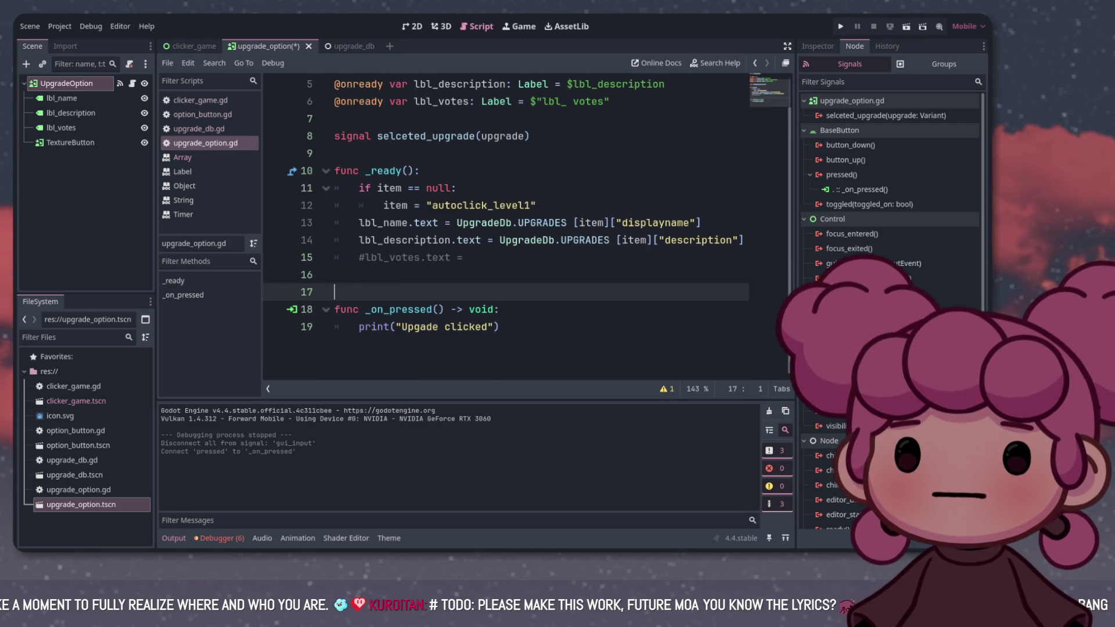
key(BackSpace)
click(499, 292)
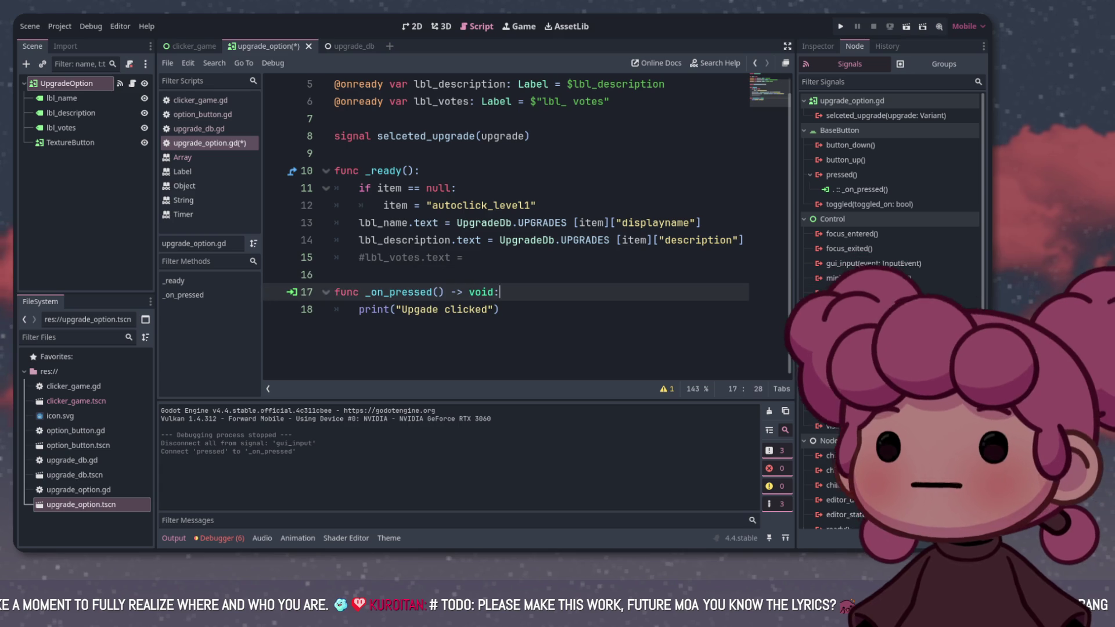
key(Down)
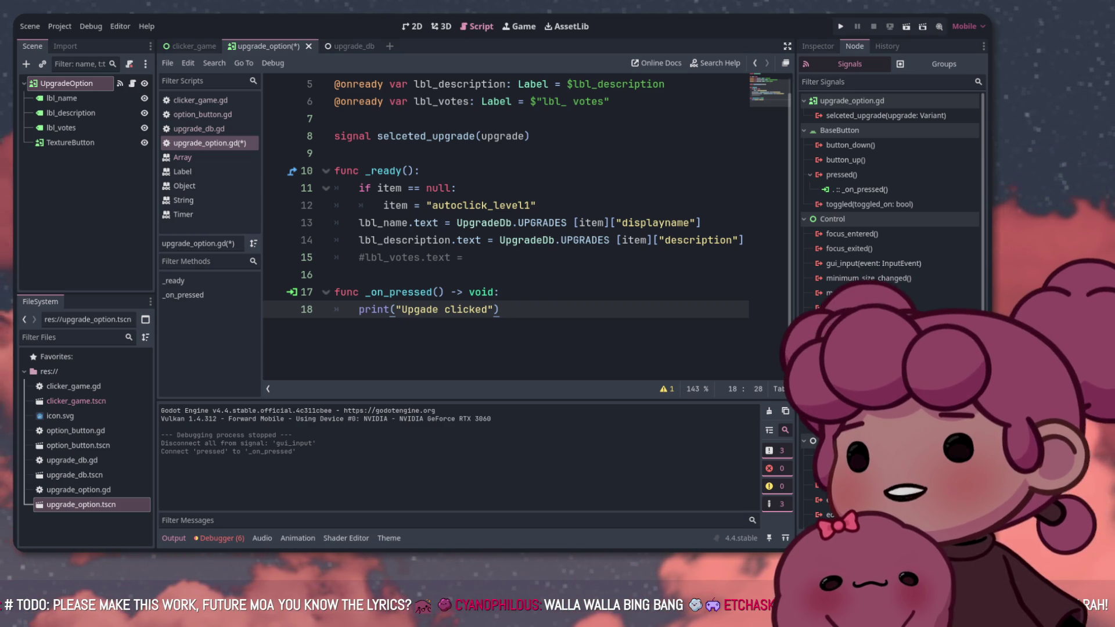
Add a 'selceted_upgrade.emit()' line below the print call in _on_pressed
click(500, 292)
click(500, 310)
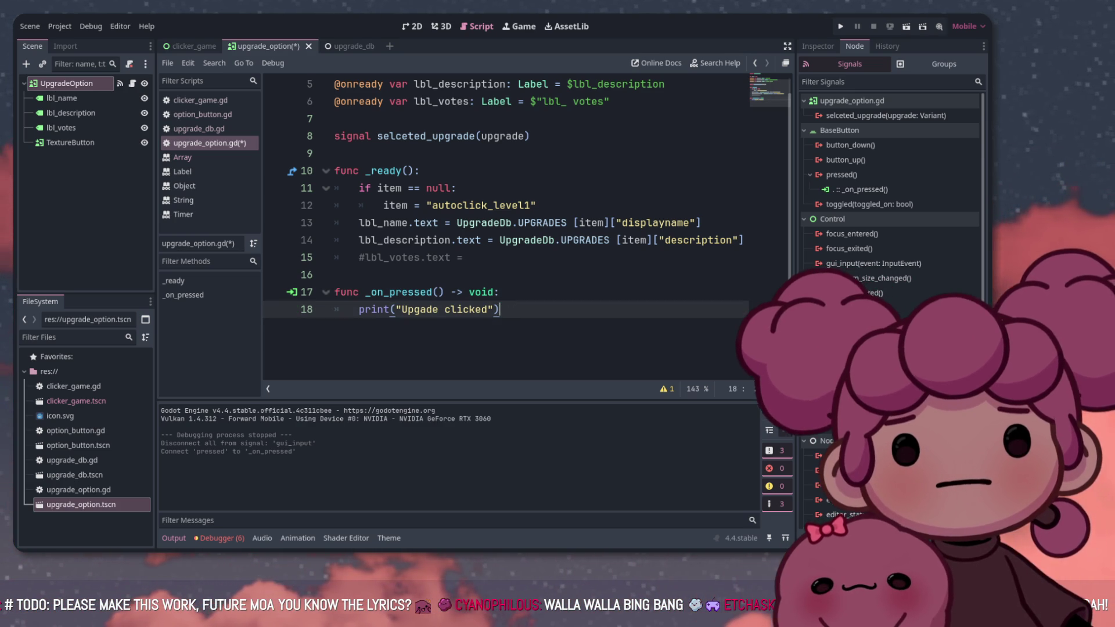
key(Return)
text(se)
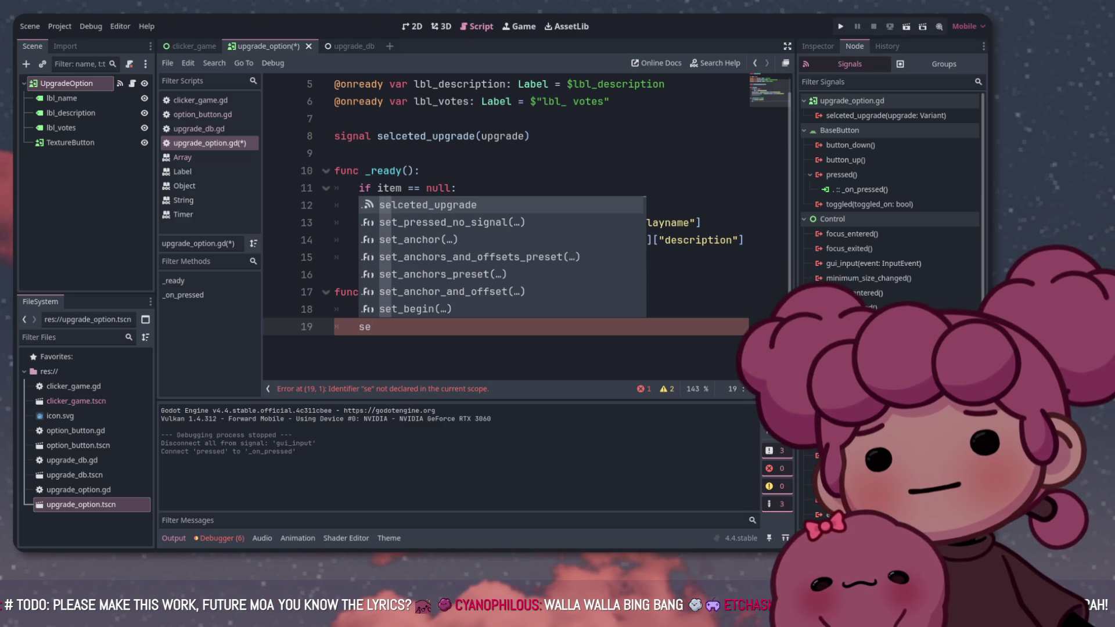
key(Return)
text(eted_upgrade.e)
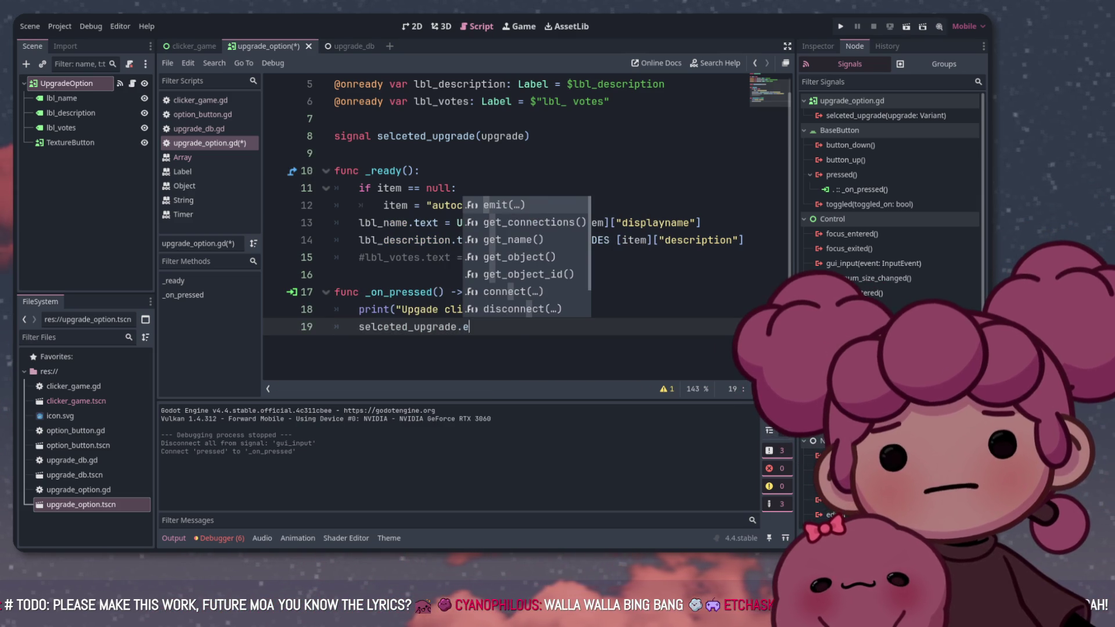
key(Return)
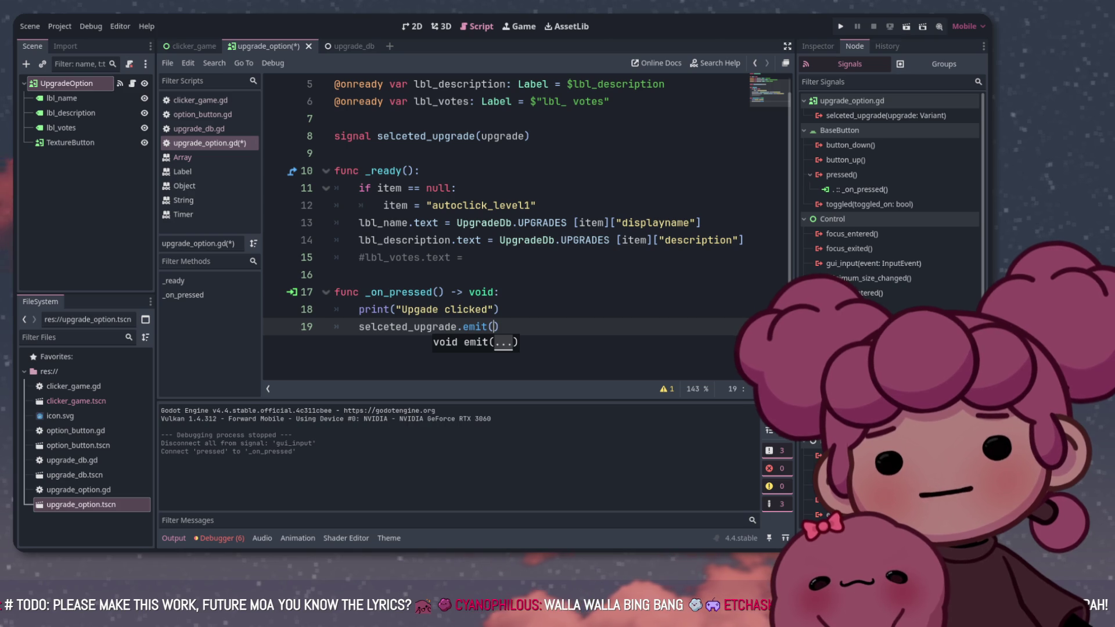
Copy the upgrade argument from the signal declaration into the emit line
drag(476, 136, 512, 136)
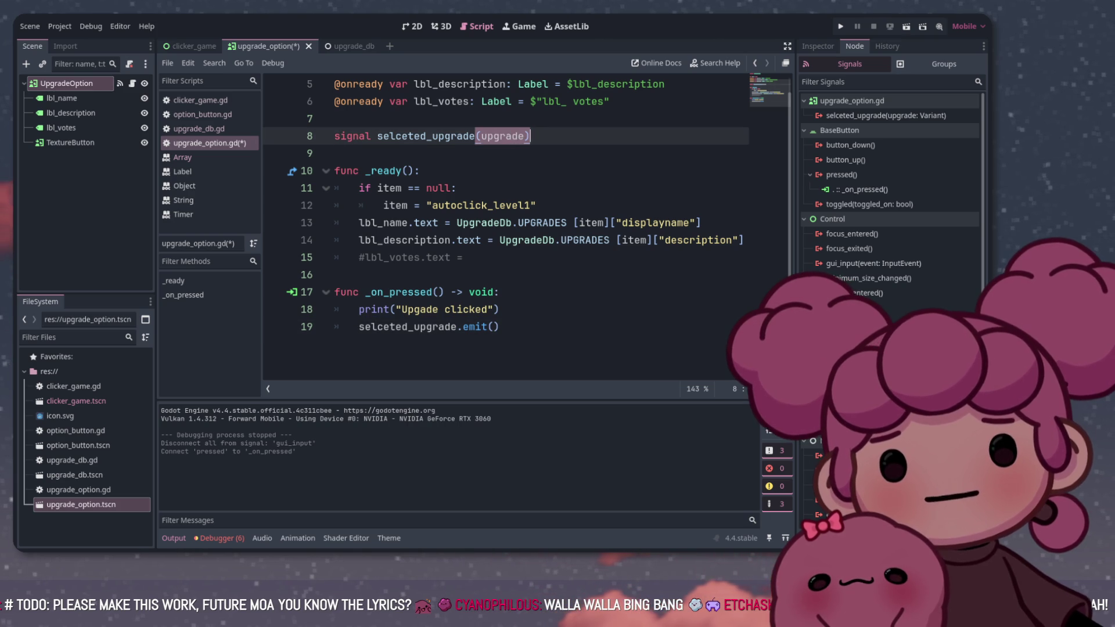
click(457, 326)
text((upgrade))
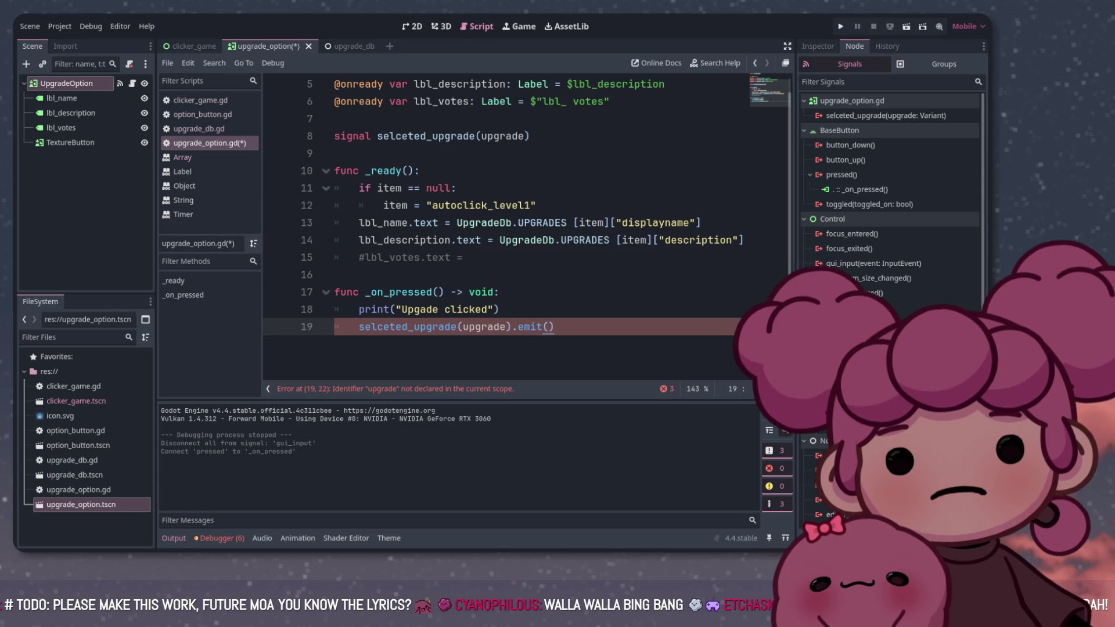
scroll(505, 227, up, 2)
scroll(527, 228, down, 1)
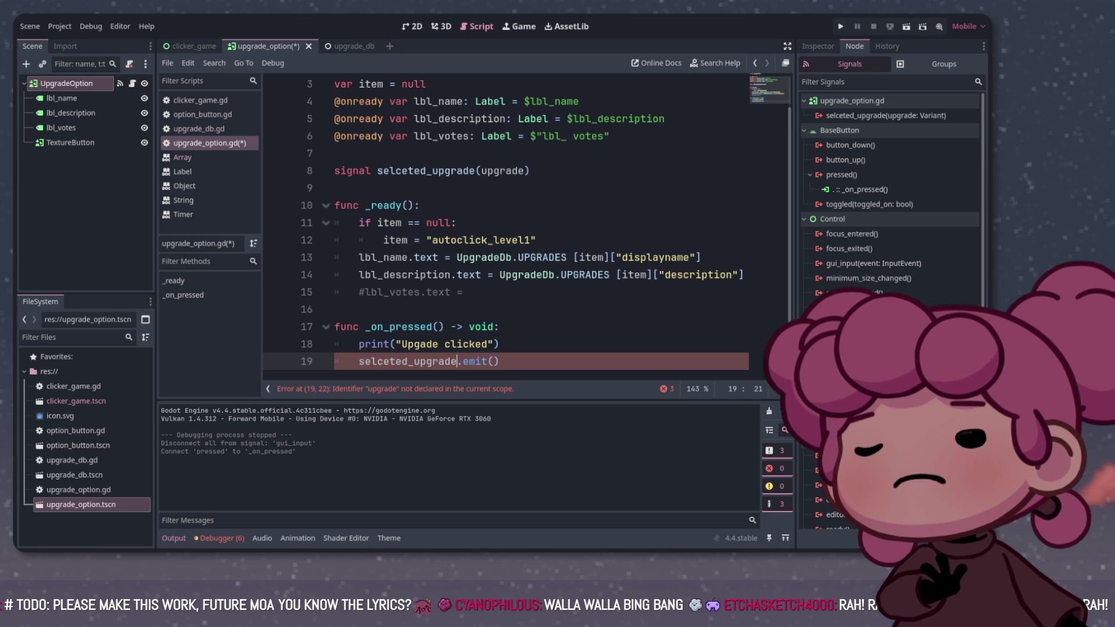
click(487, 344)
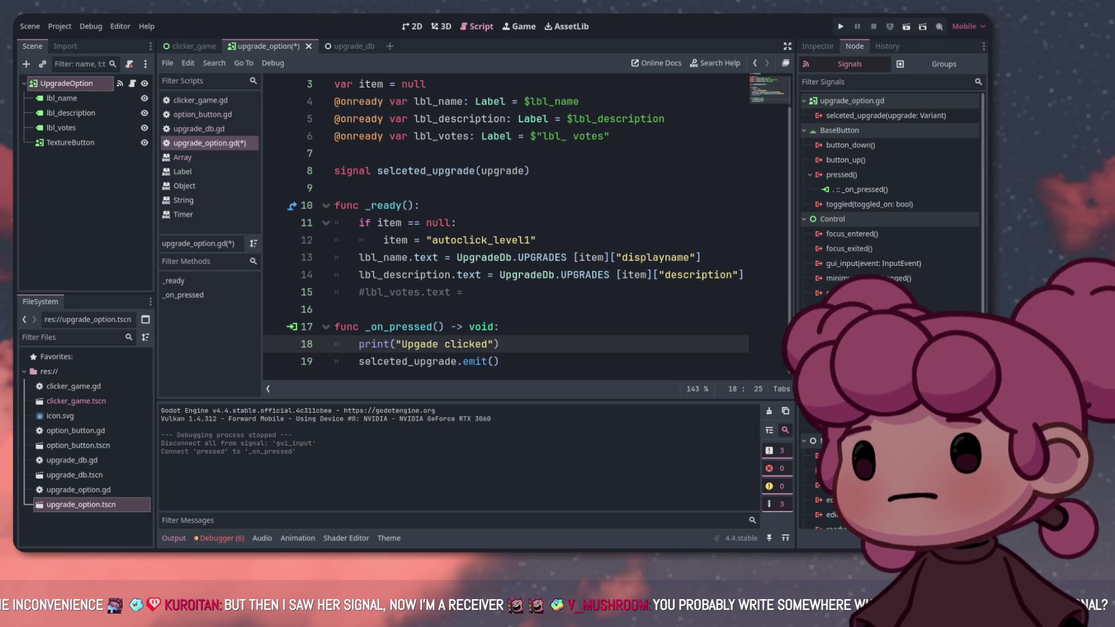
Switch to the clicker_game scene and script and select its root Control node
key(ctrl+shift+Tab)
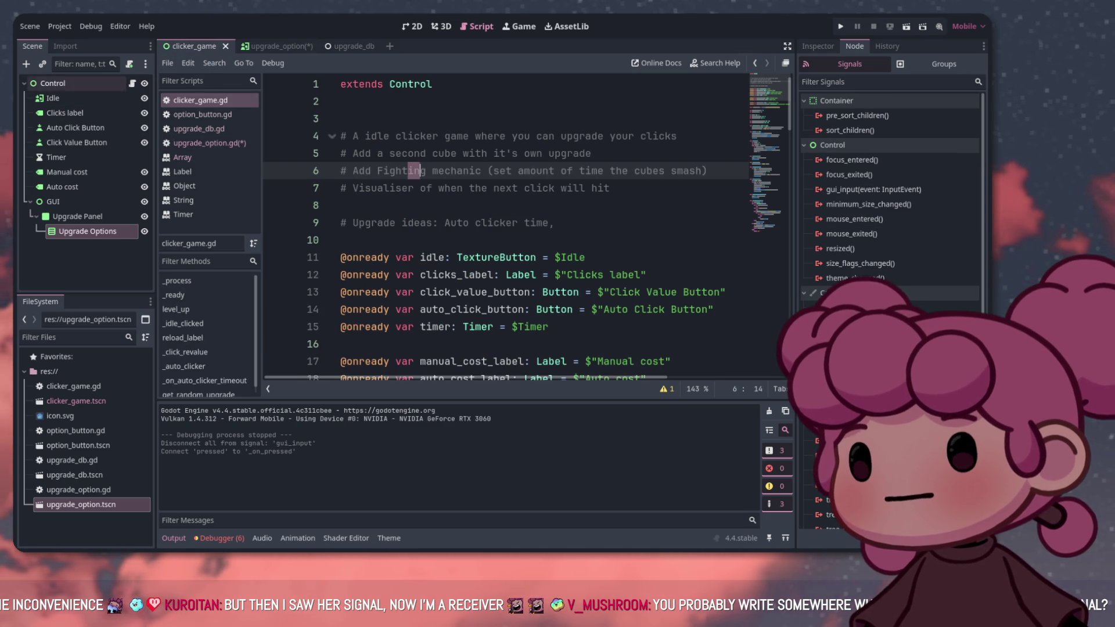
click(53, 83)
scroll(505, 227, down, 7)
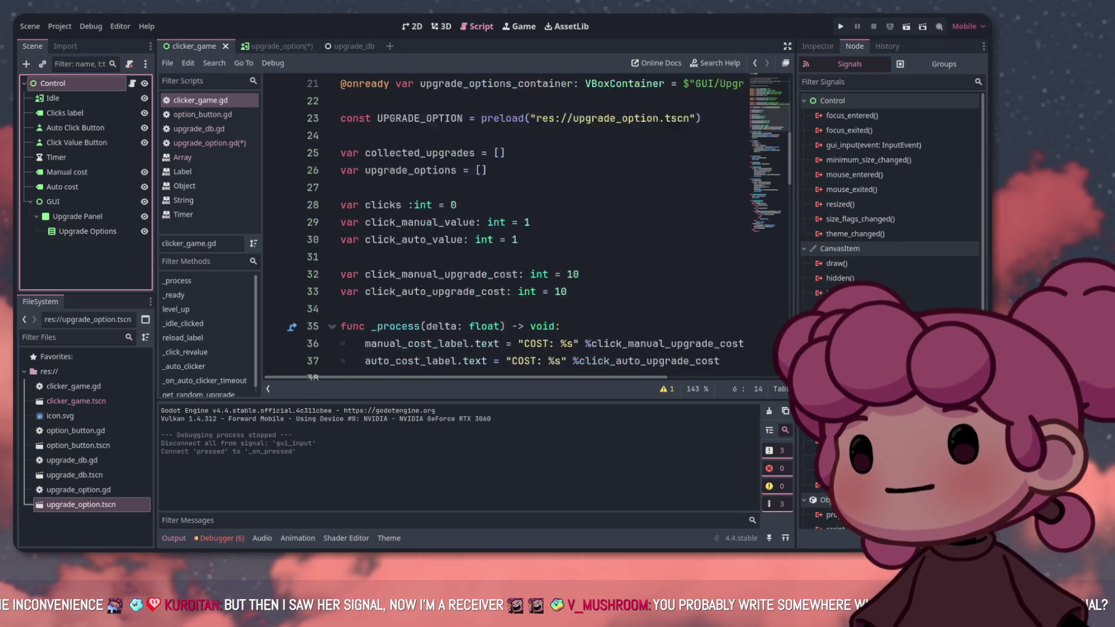
scroll(505, 227, up, 4)
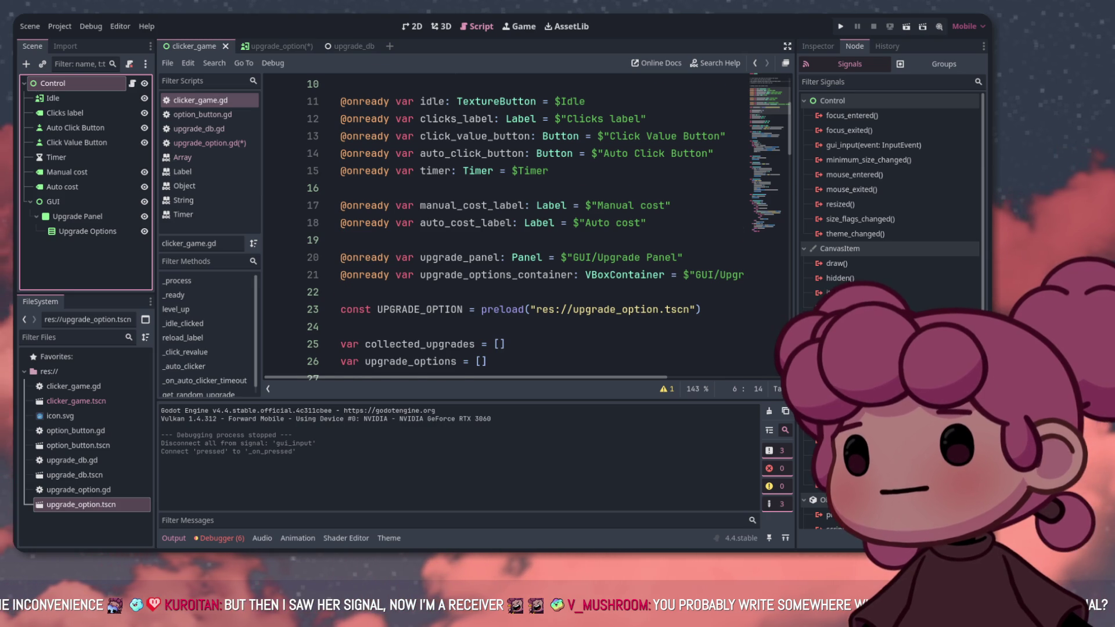
scroll(505, 227, down, 8)
scroll(505, 227, up, 6)
scroll(505, 226, down, 4)
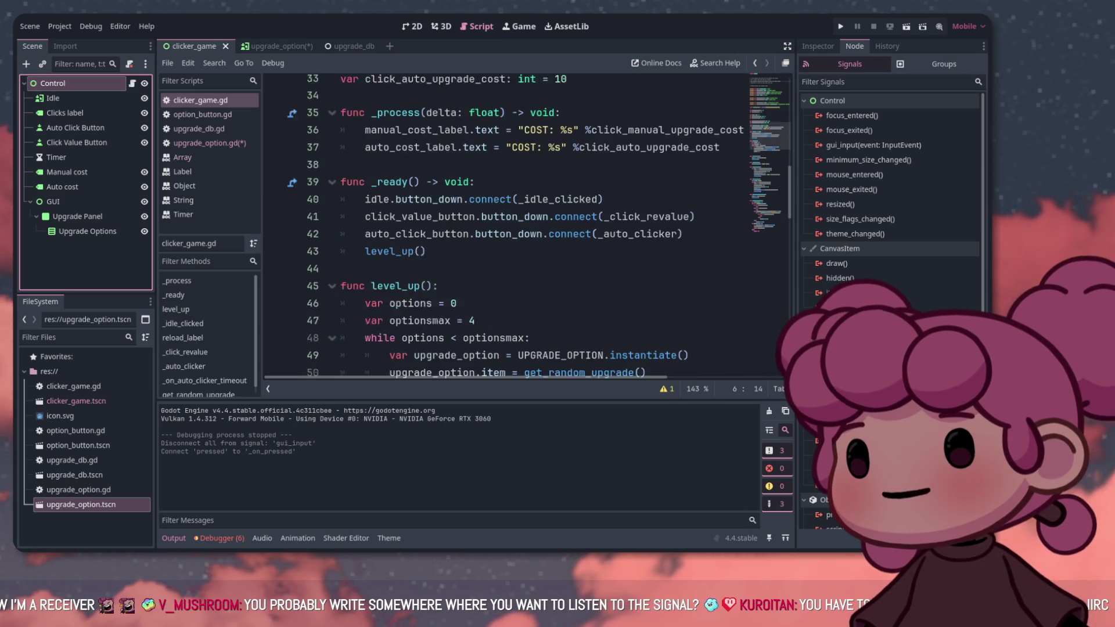
scroll(505, 226, down, 2)
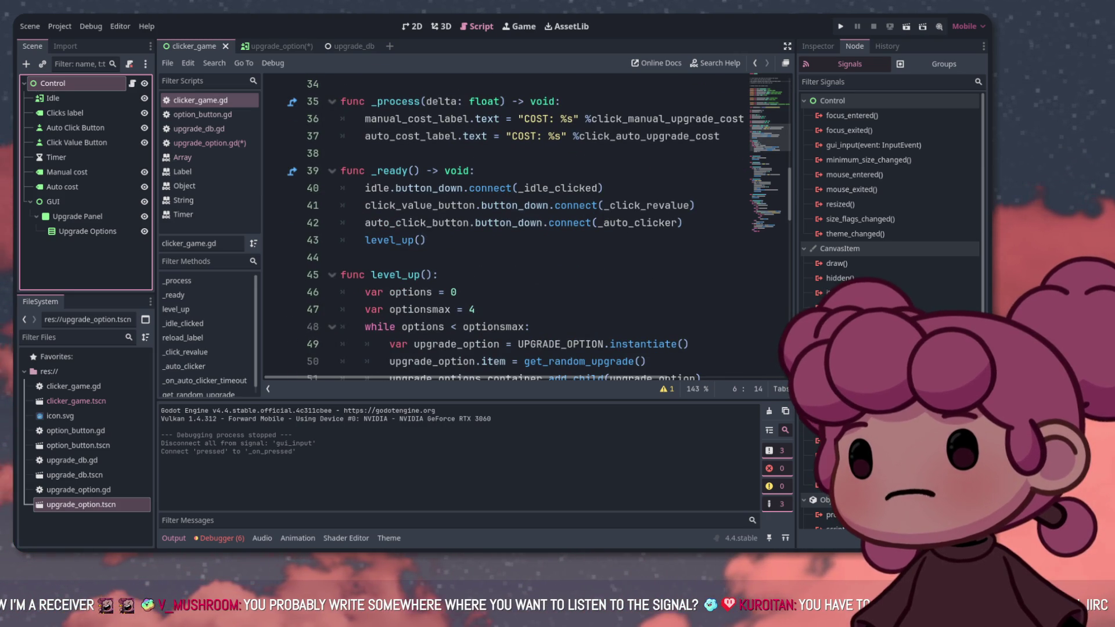
Add a blank line 43 in _ready, then select the selceted_upgrade name in upgrade_option.gd
click(683, 222)
key(Return)
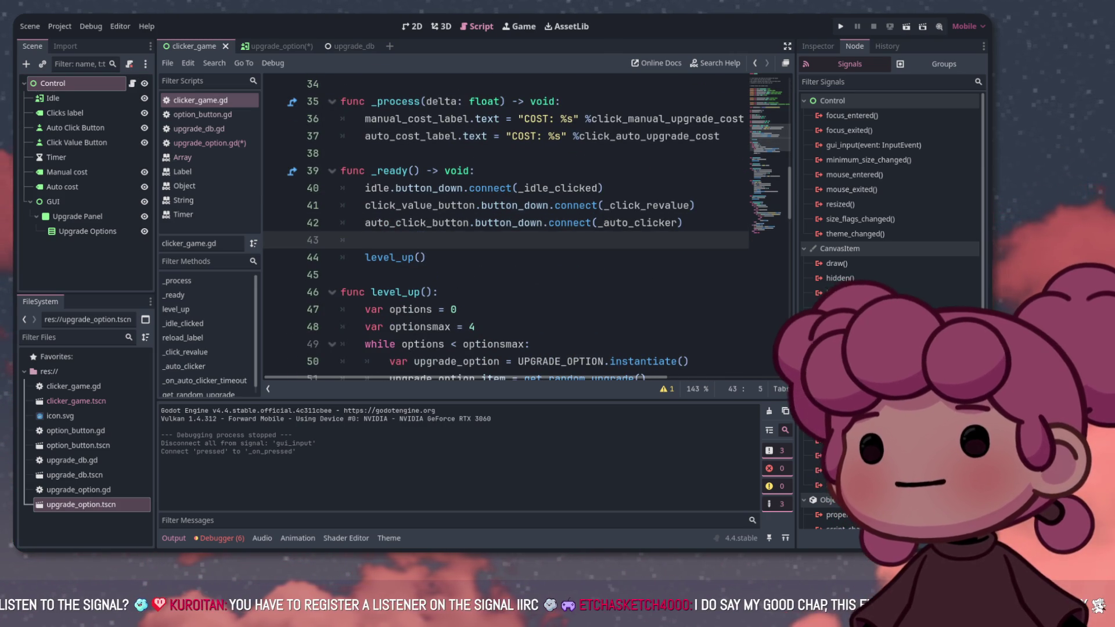
drag(683, 222, 370, 223)
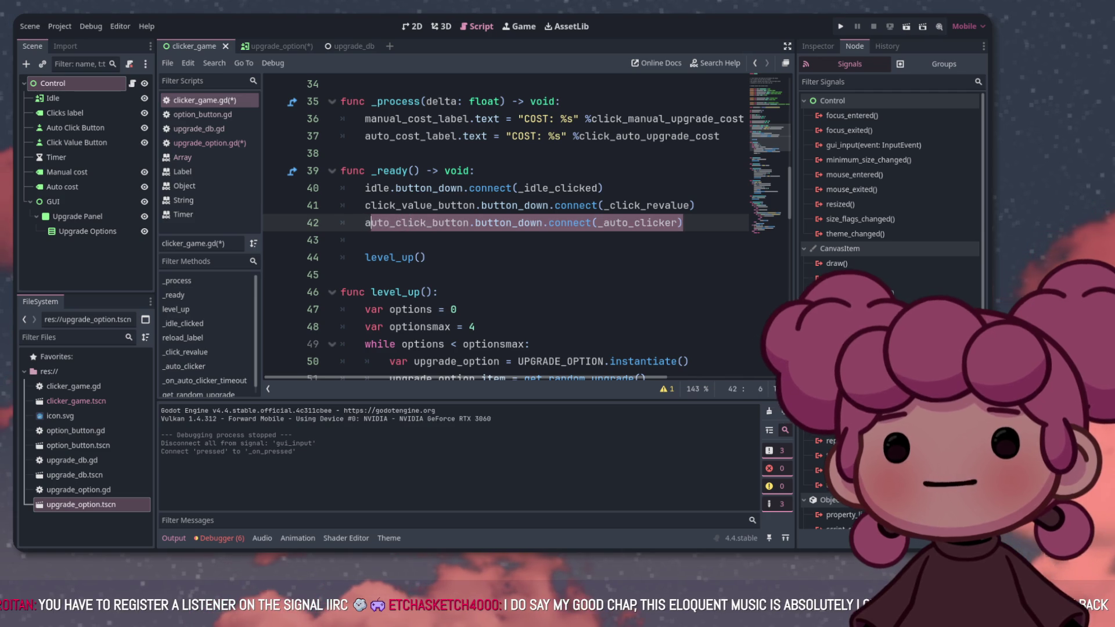
click(365, 240)
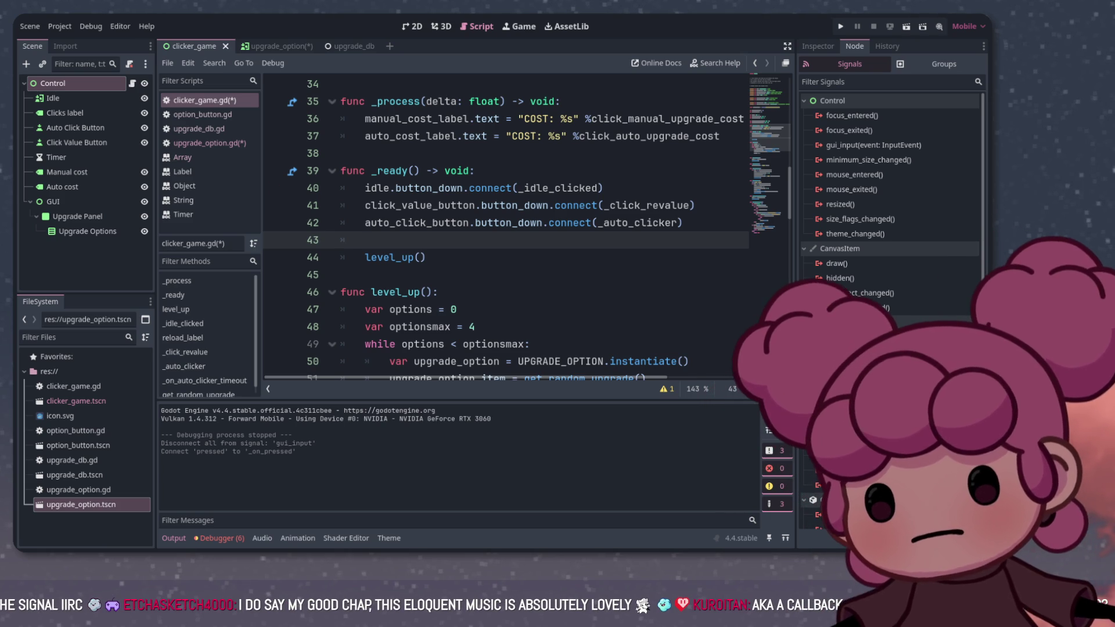
click(210, 143)
double_click(427, 171)
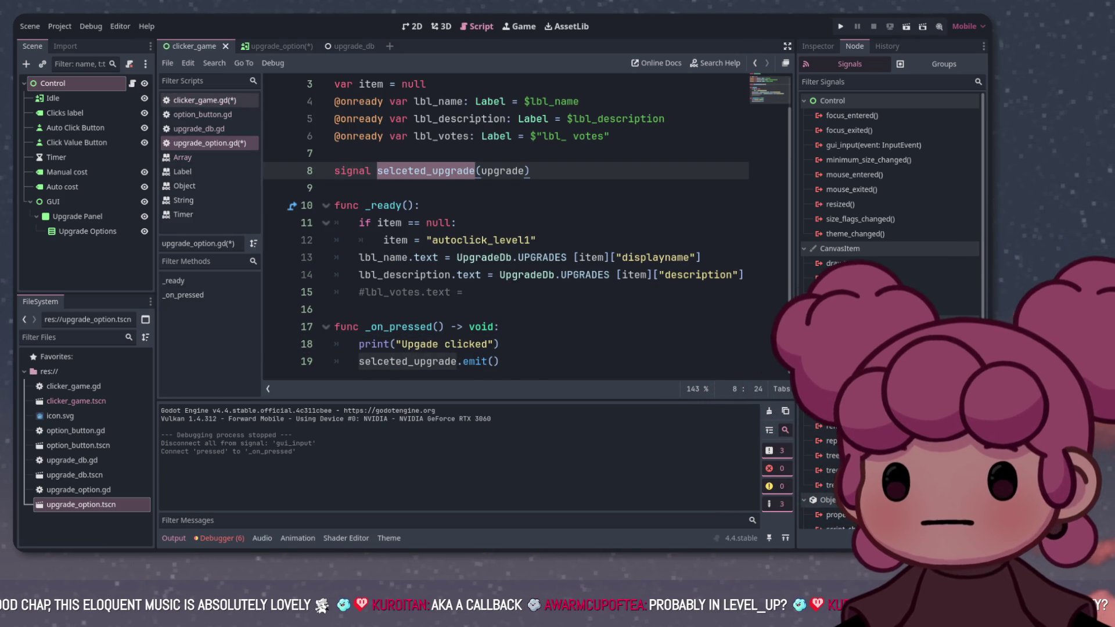
Complete line 43 as 'selceted_upgrade.connect(_auto_clicker)' by copying the connect call from line 42
click(204, 99)
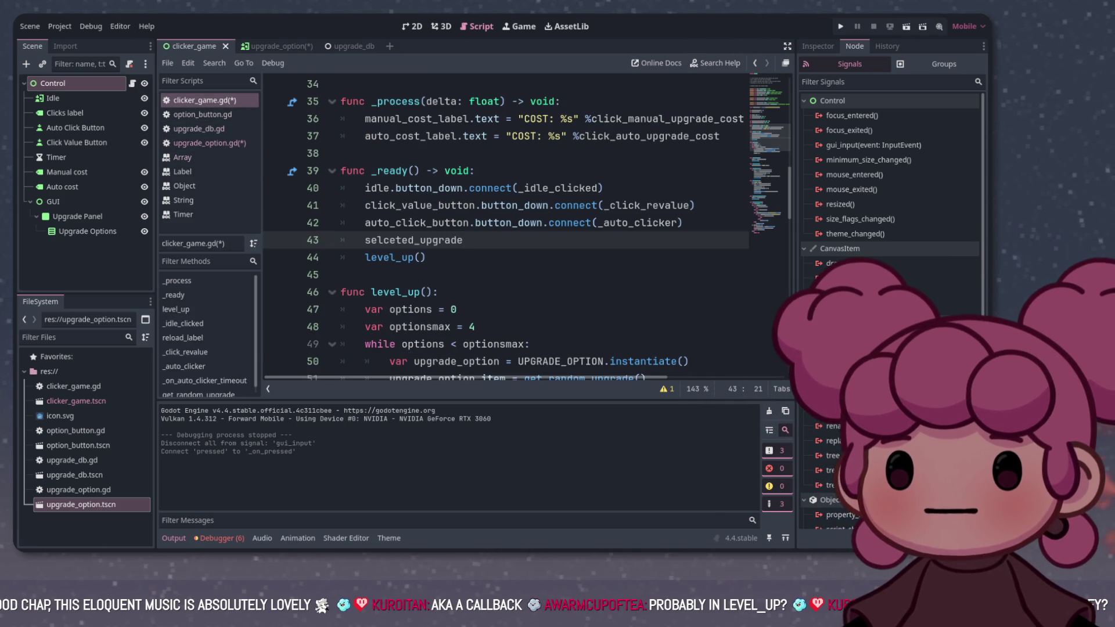
drag(543, 222, 684, 222)
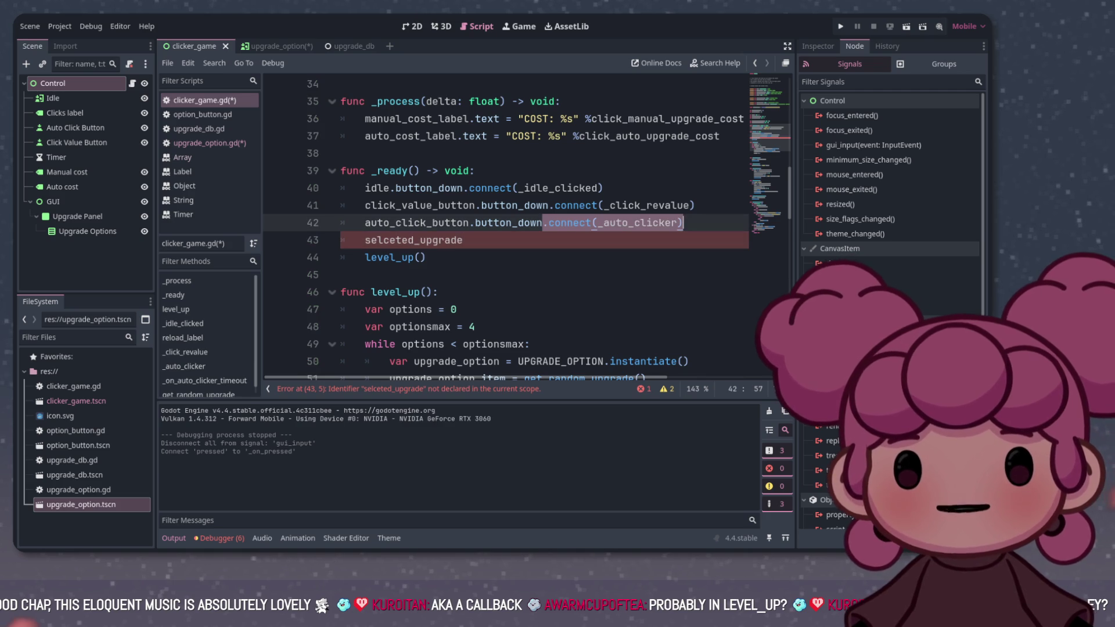
key(ctrl+c)
click(463, 240)
key(ctrl+v)
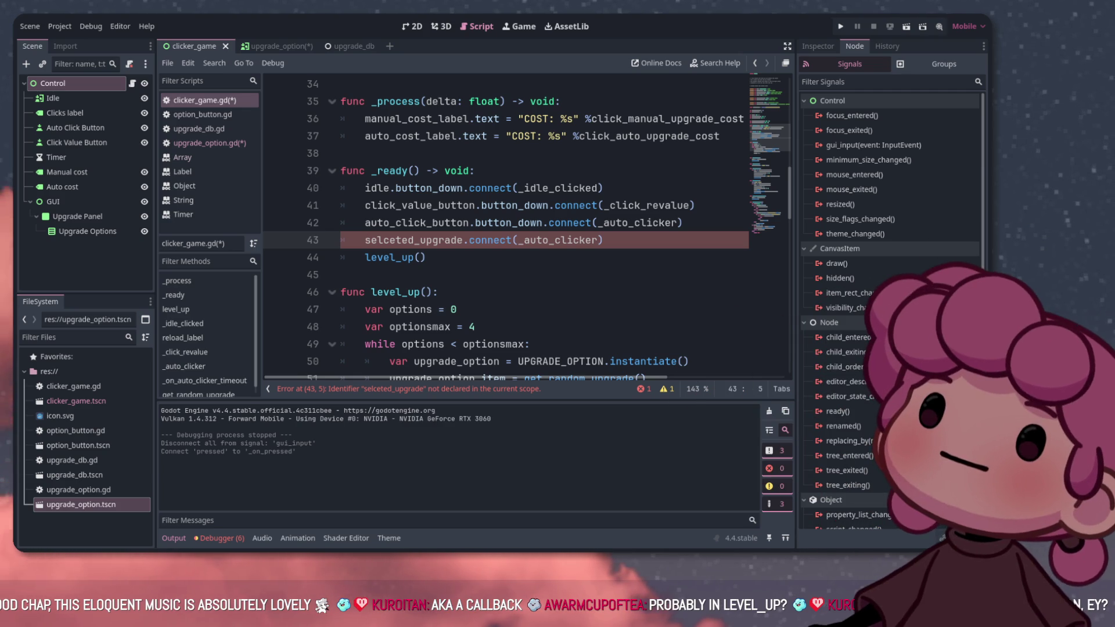
click(600, 240)
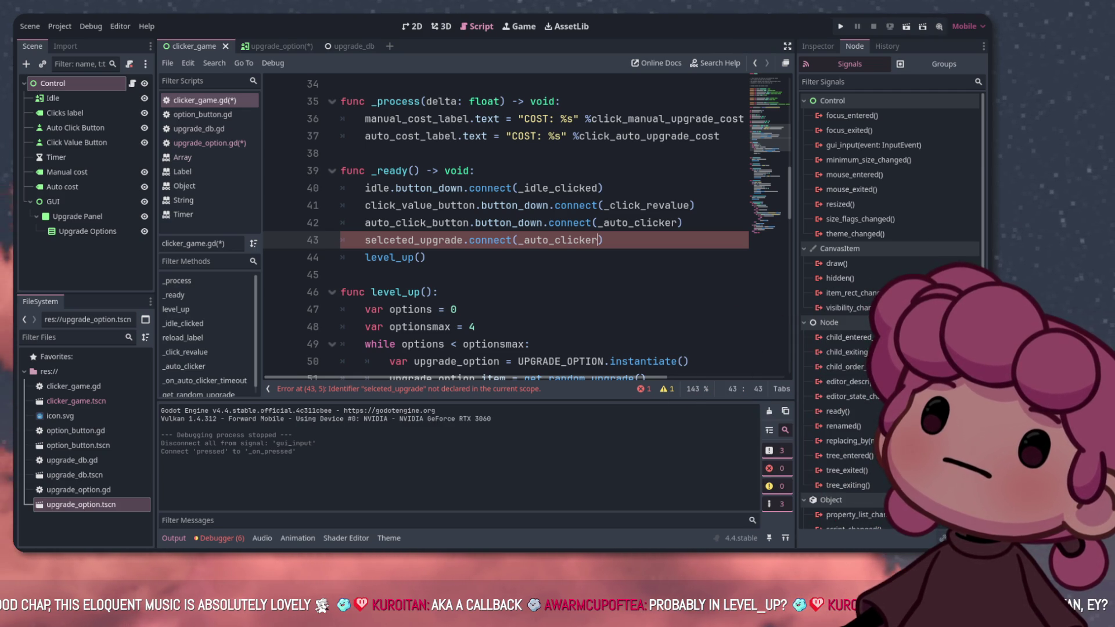
scroll(505, 227, down, 2)
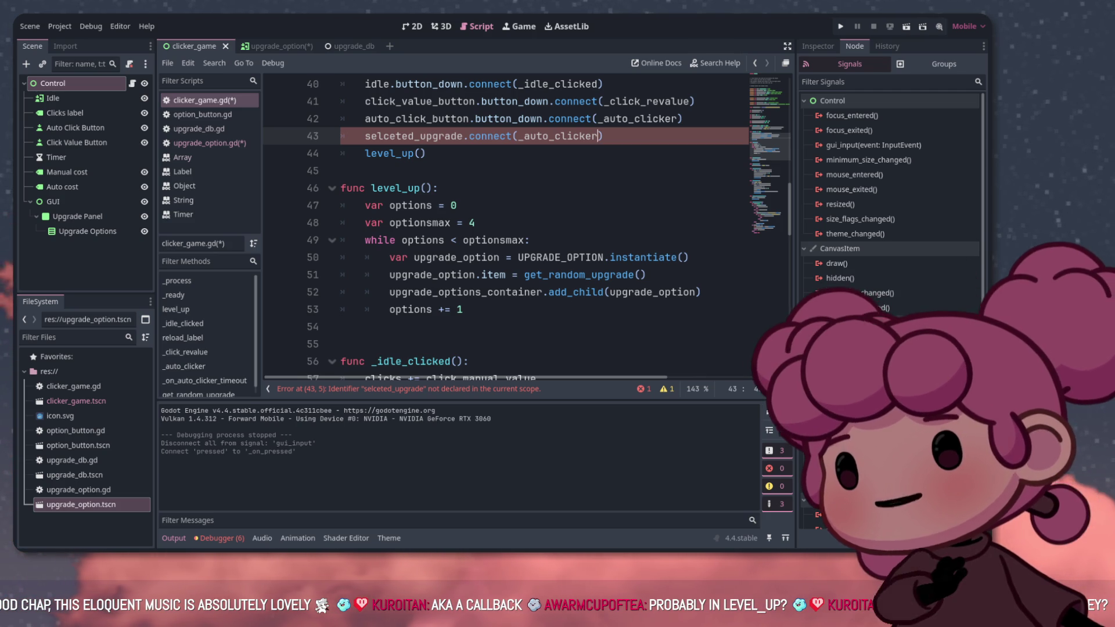
click(343, 170)
Start a new function declaration named upgrade_clicker above level_up
key(Return)
key(Return)
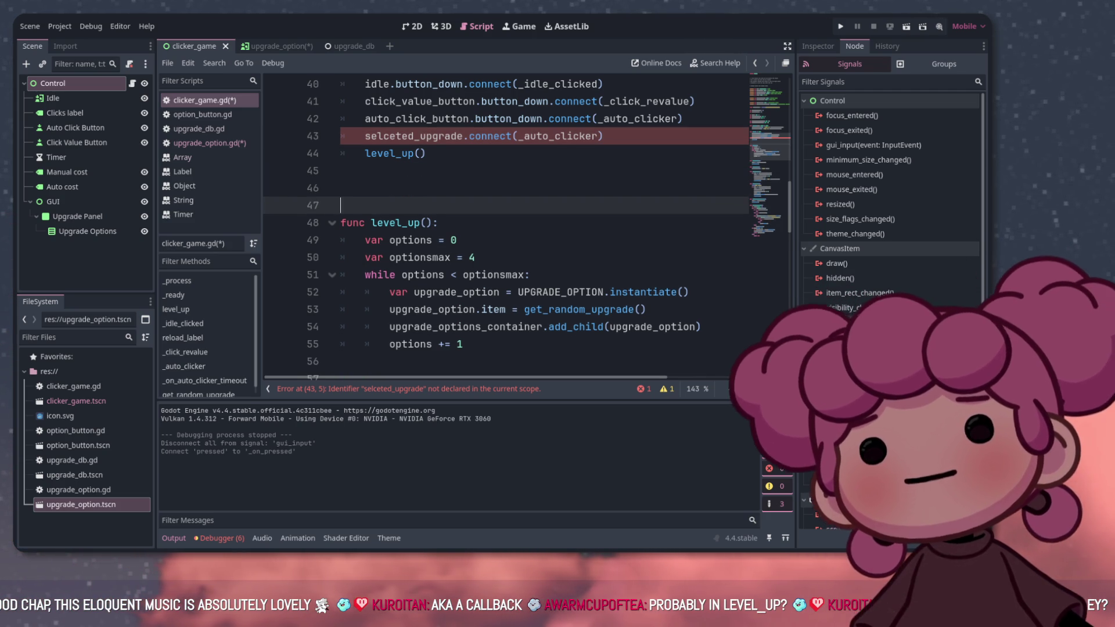
click(342, 187)
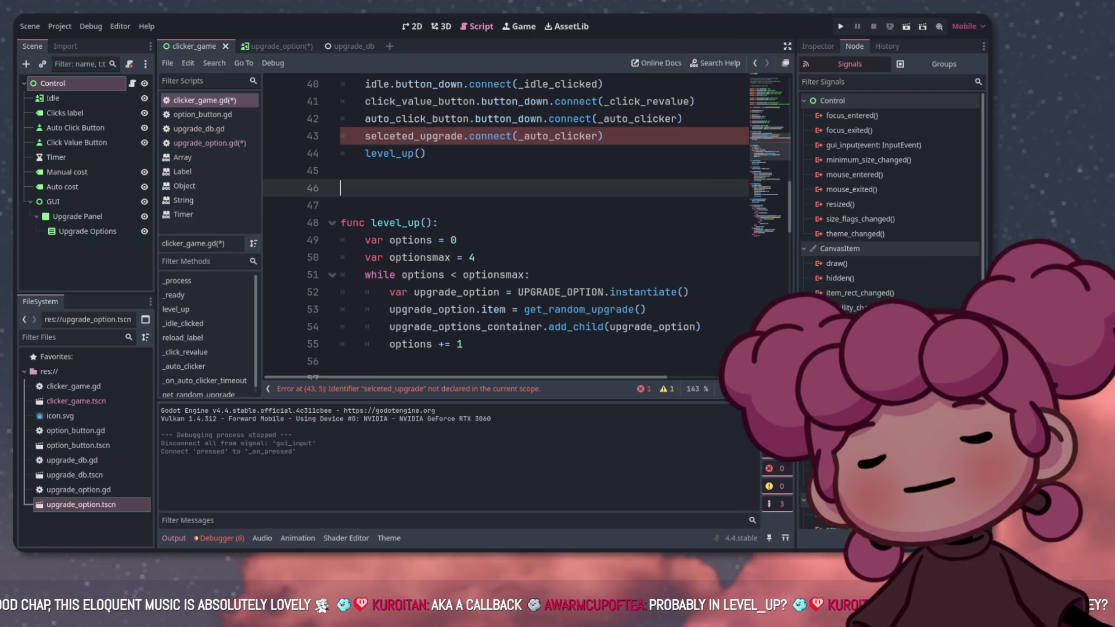
text(func )
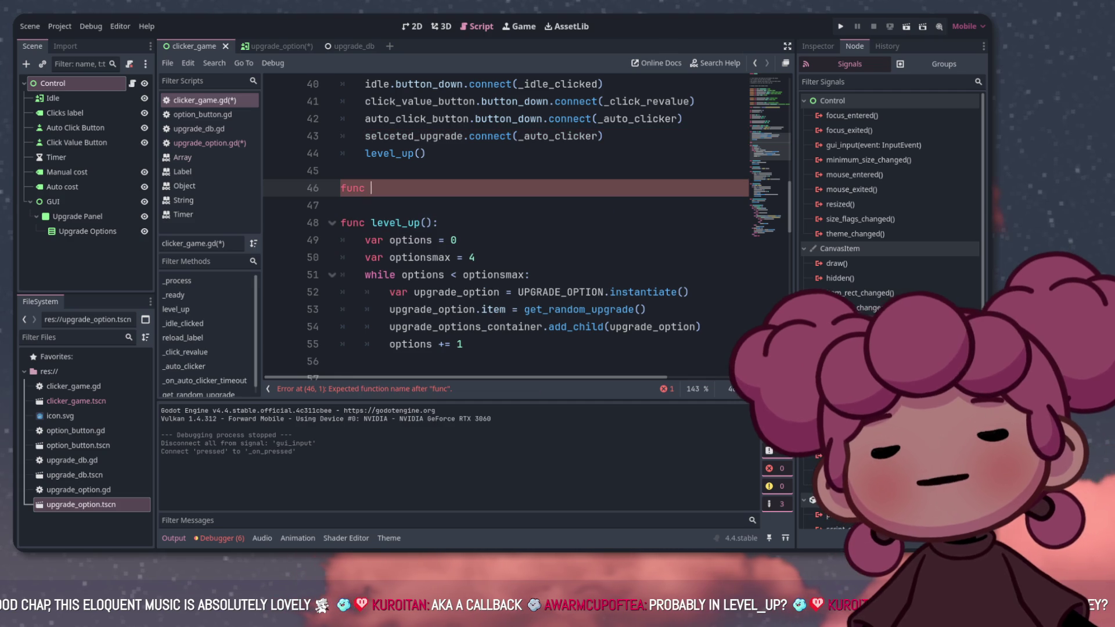
text(_)
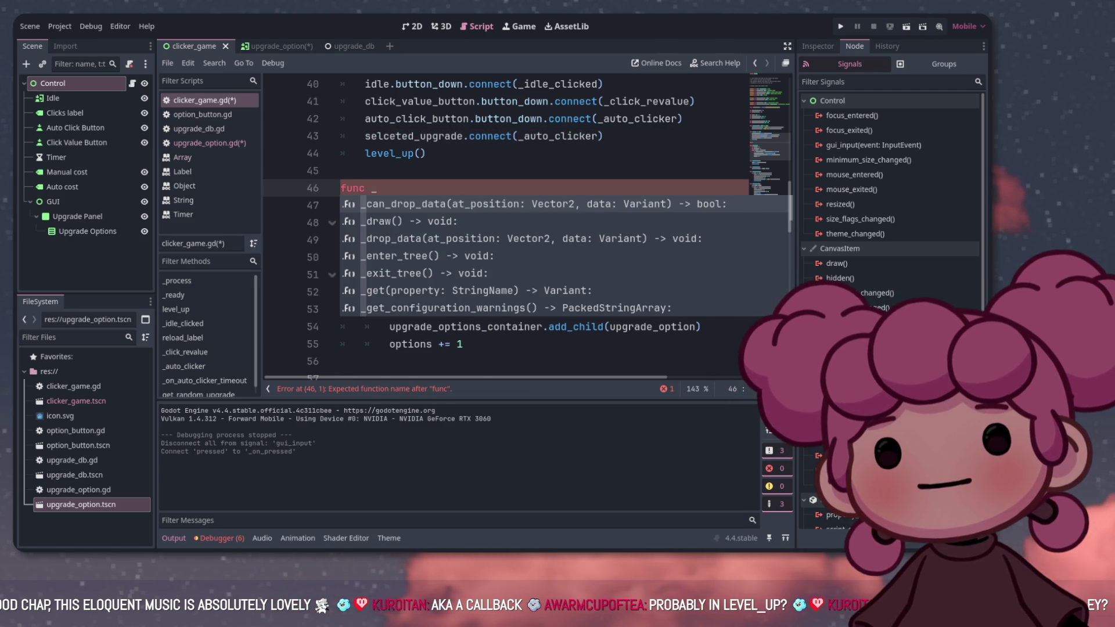
click(349, 171)
scroll(506, 232, down, 6)
scroll(505, 226, up, 3)
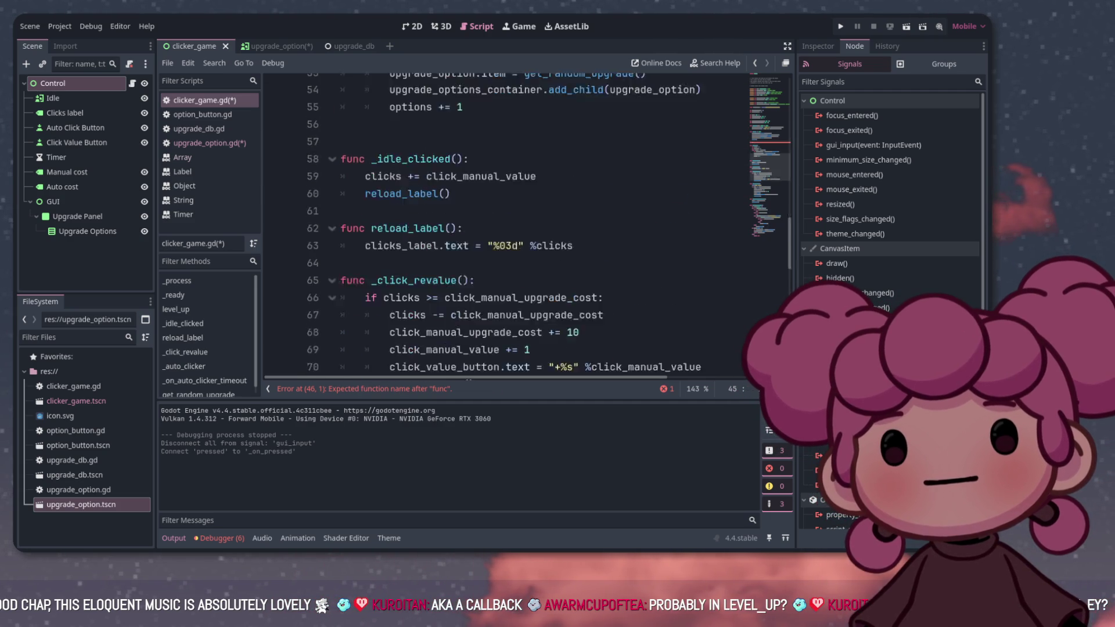
scroll(505, 227, down, 5)
scroll(505, 227, up, 8)
click(406, 187)
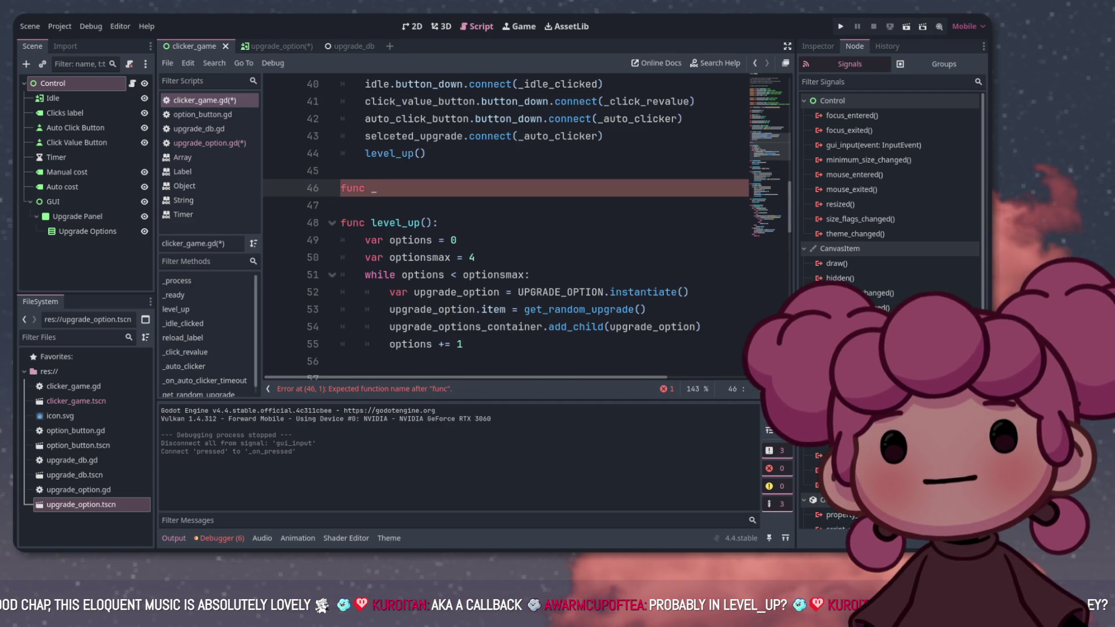
key(BackSpace)
text(upg)
text(ad)
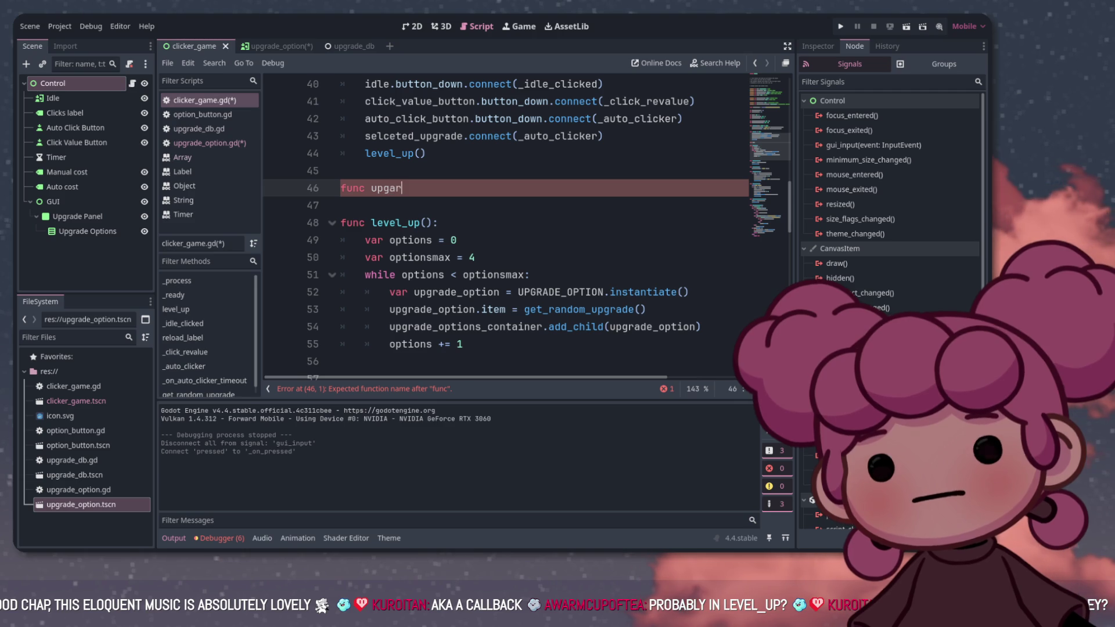
key(BackSpace)
text(rade_clicker()
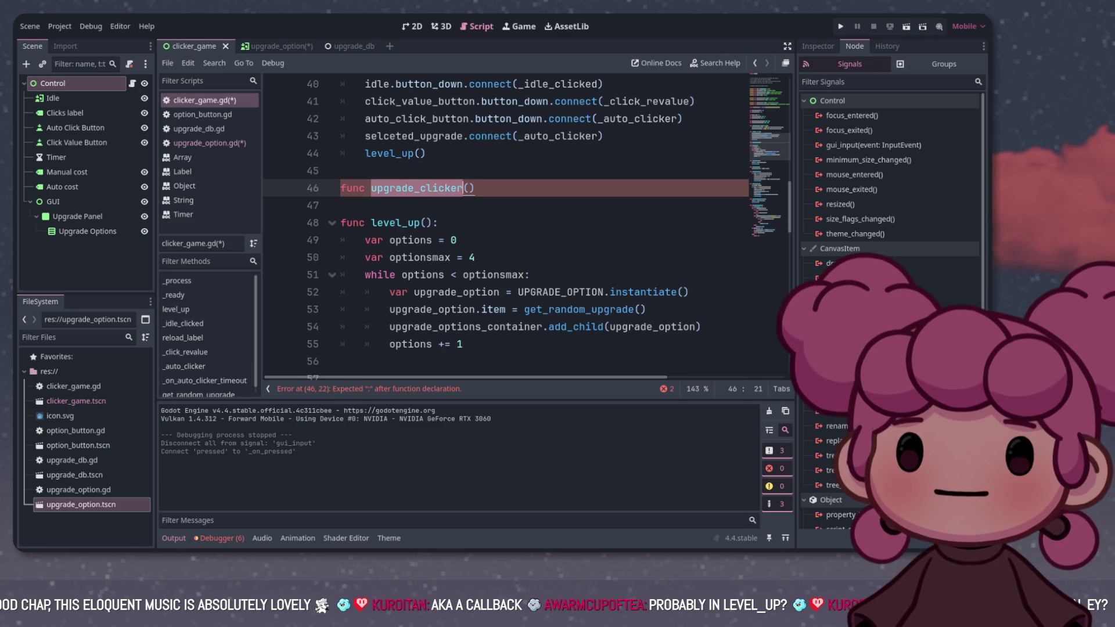
Change line 43's handler from _auto_clicker to upgrade_clicker and end the declaration with a colon
drag(518, 136, 585, 135)
text(upgrade_clicker)
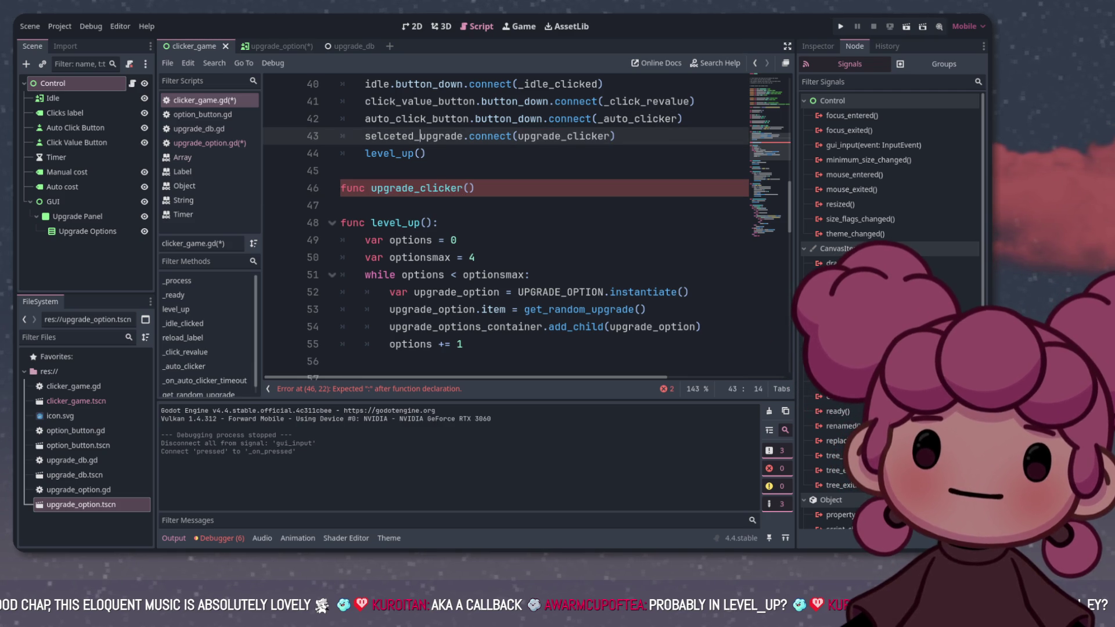
click(475, 188)
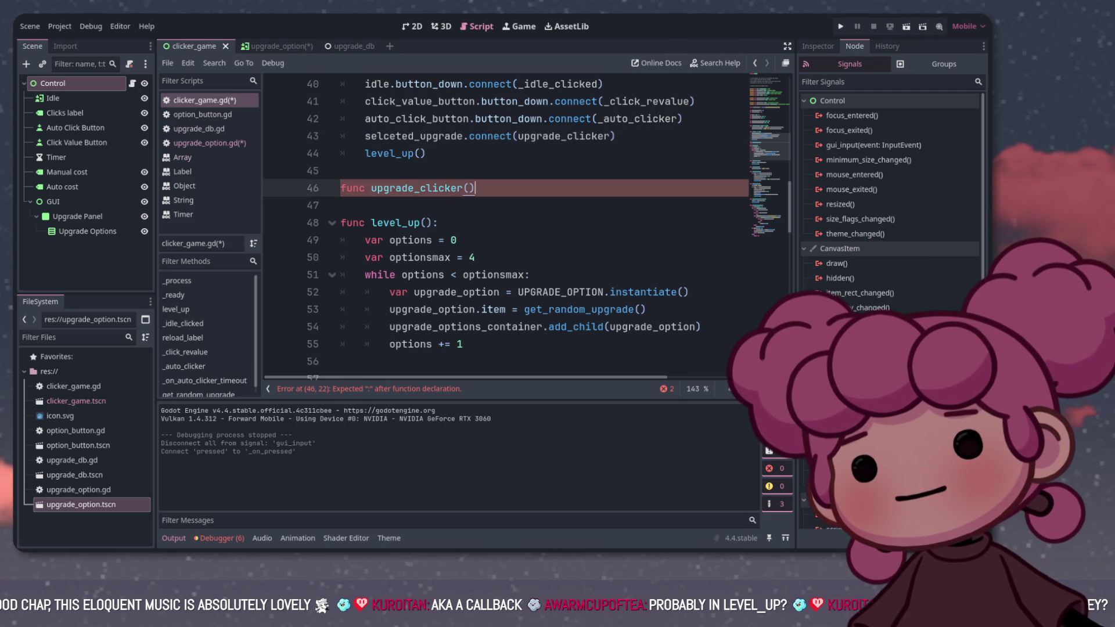
text(:)
key(Return)
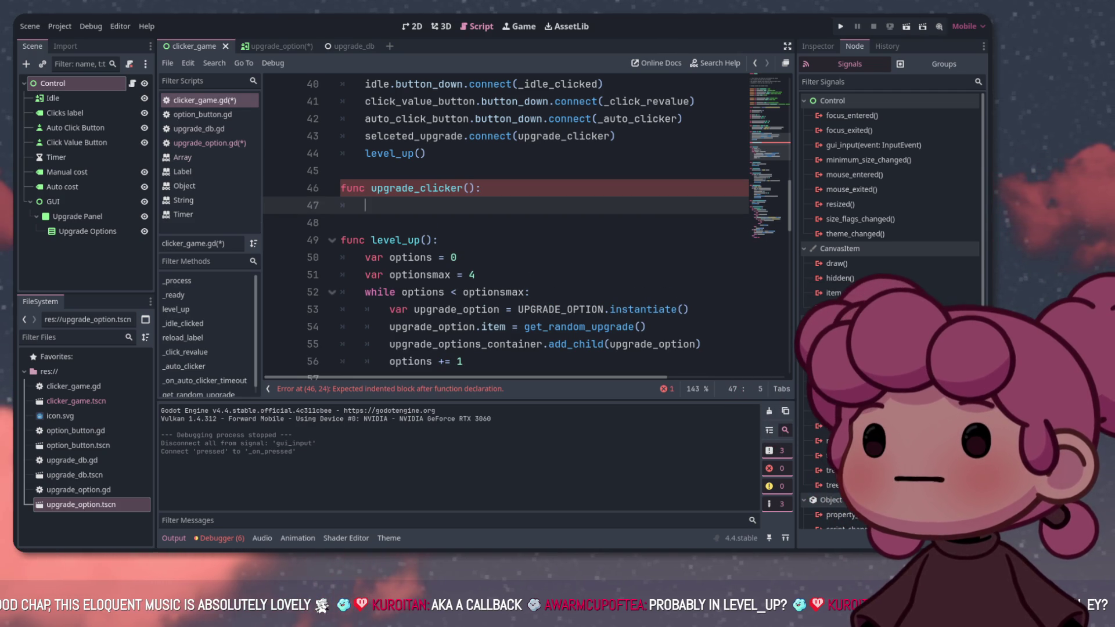
scroll(506, 227, up, 1)
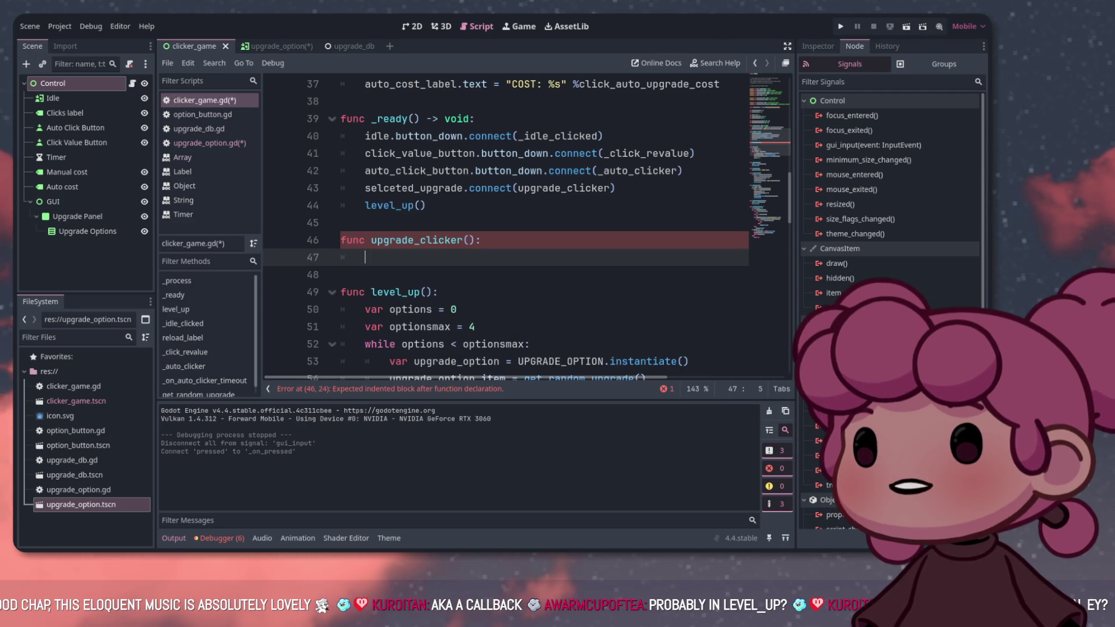
scroll(505, 226, down, 1)
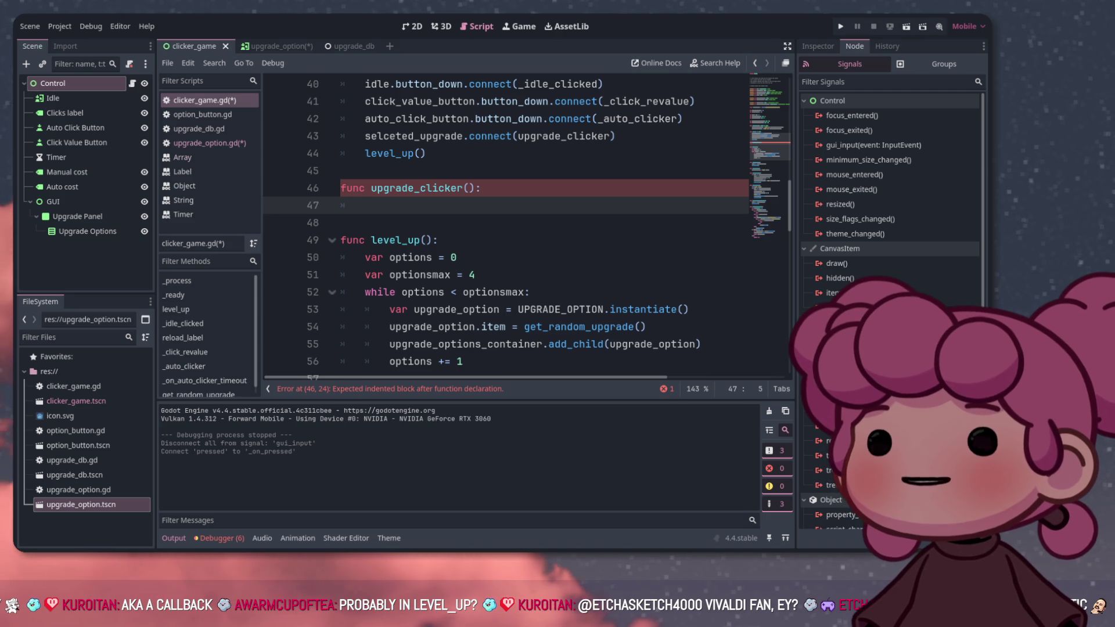
scroll(505, 227, up, 2)
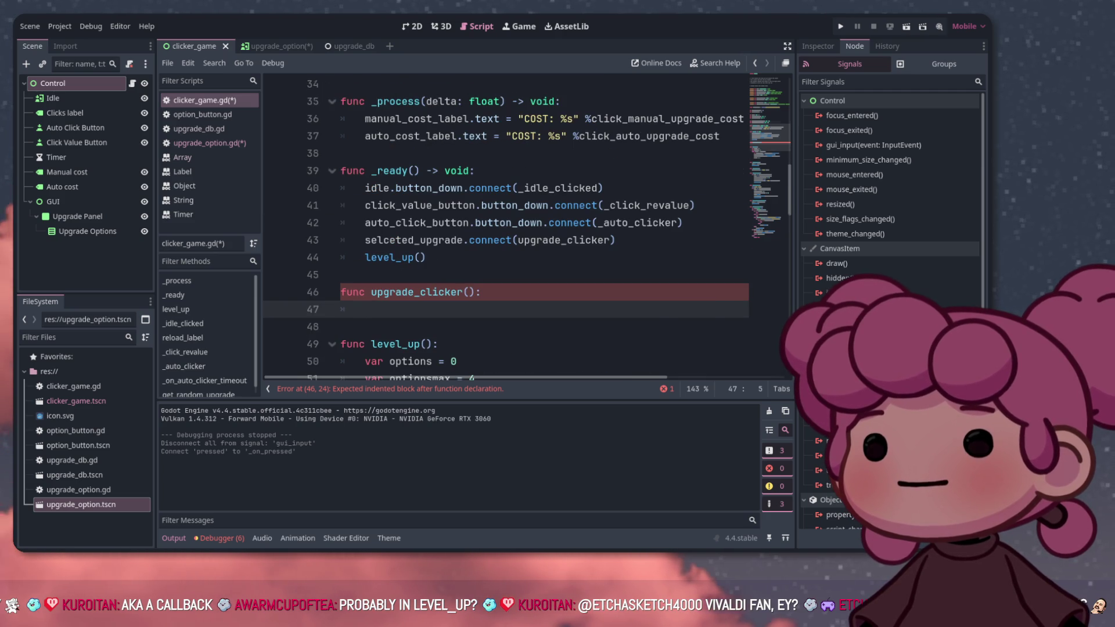
Run the project to test the upgrade_options.selceted_upgrade connection to level_up
scroll(506, 226, up, 1)
scroll(505, 227, down, 3)
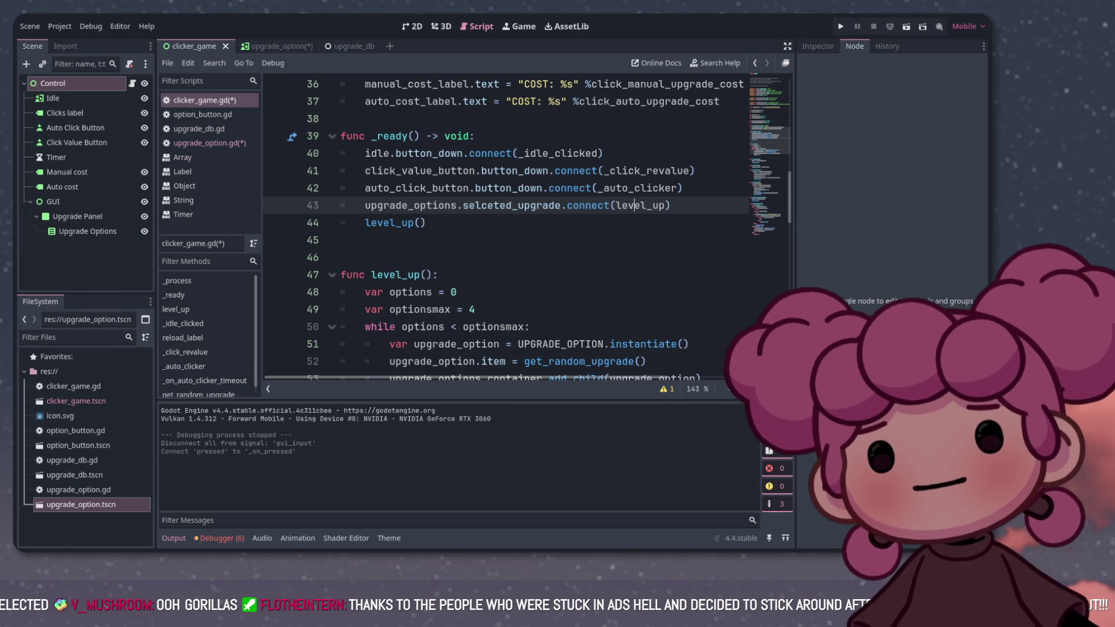
click(841, 26)
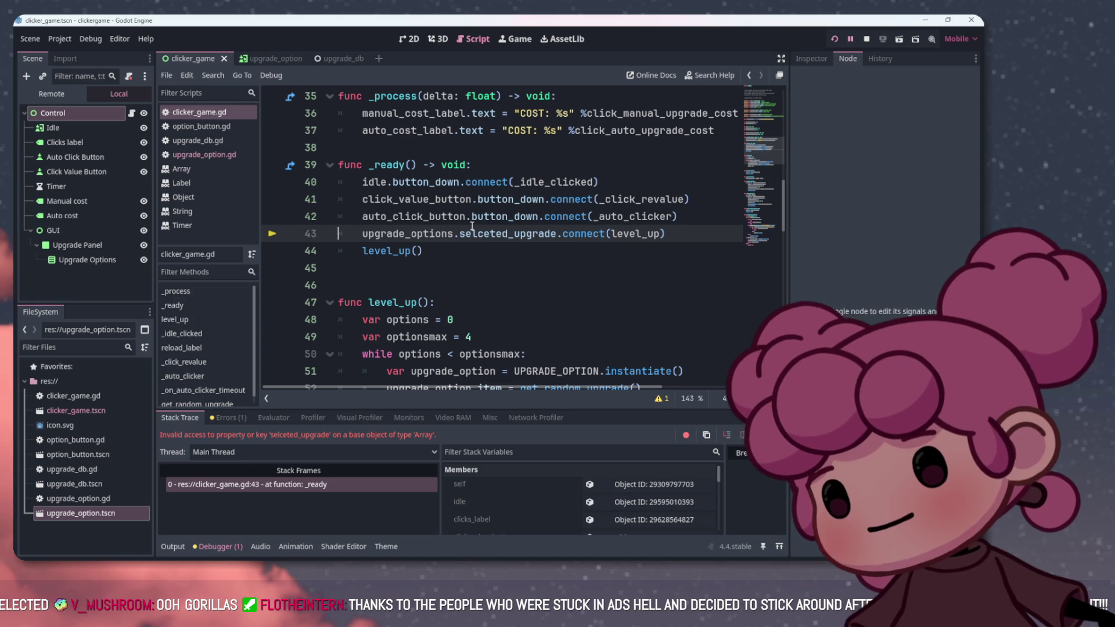
Change line 43 to self.selceted_upgrade.connect(level_up), rerun the game, then delete that line
drag(454, 230, 363, 232)
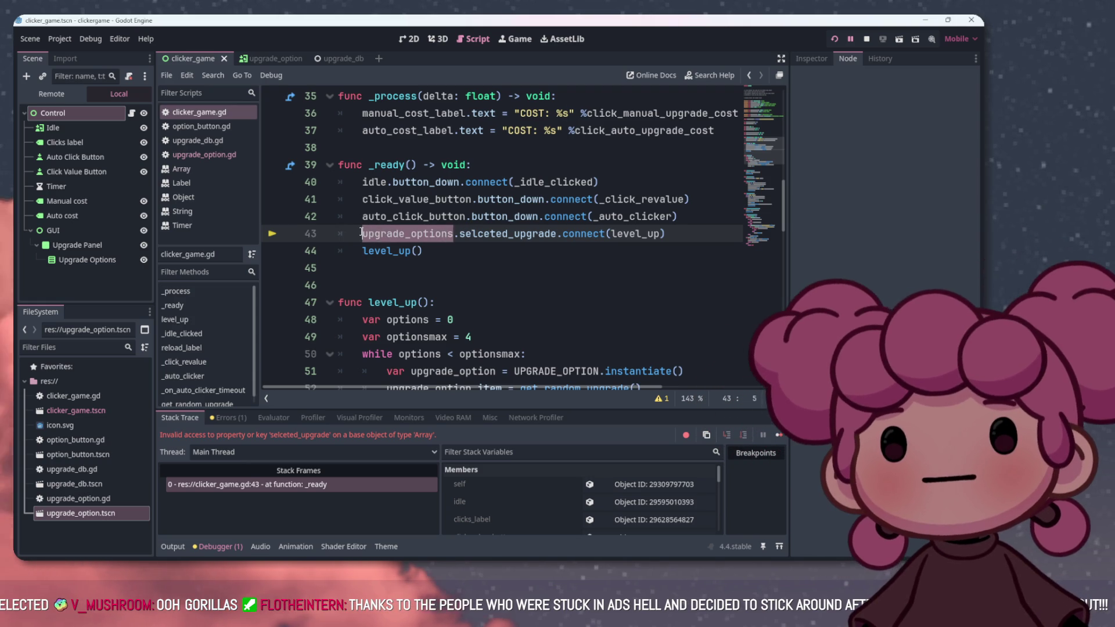
key(BackSpace)
text(self)
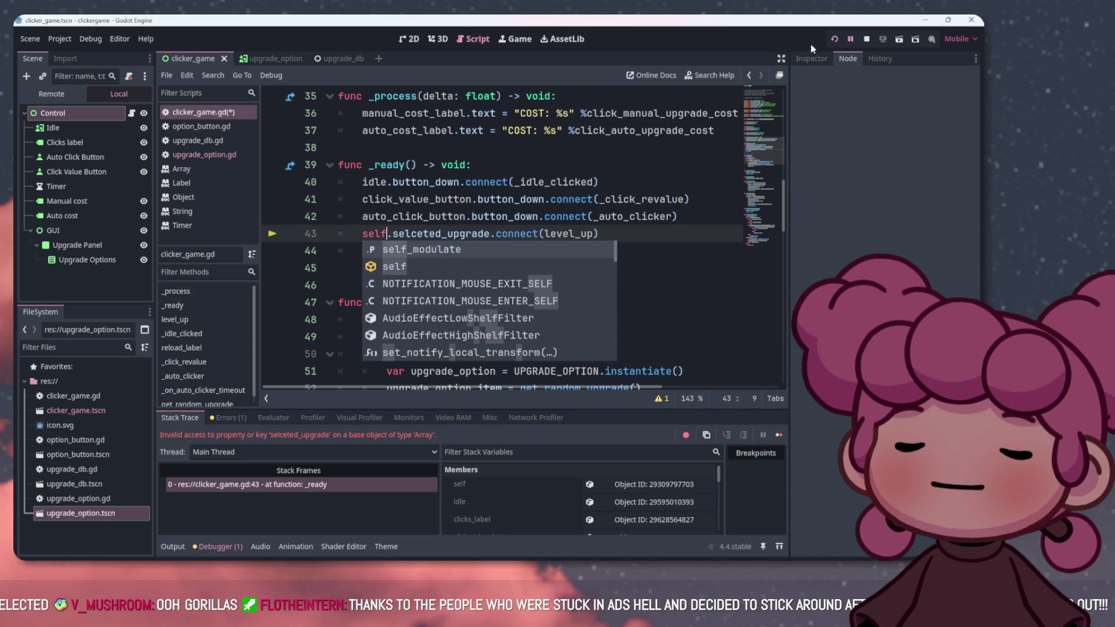
click(835, 39)
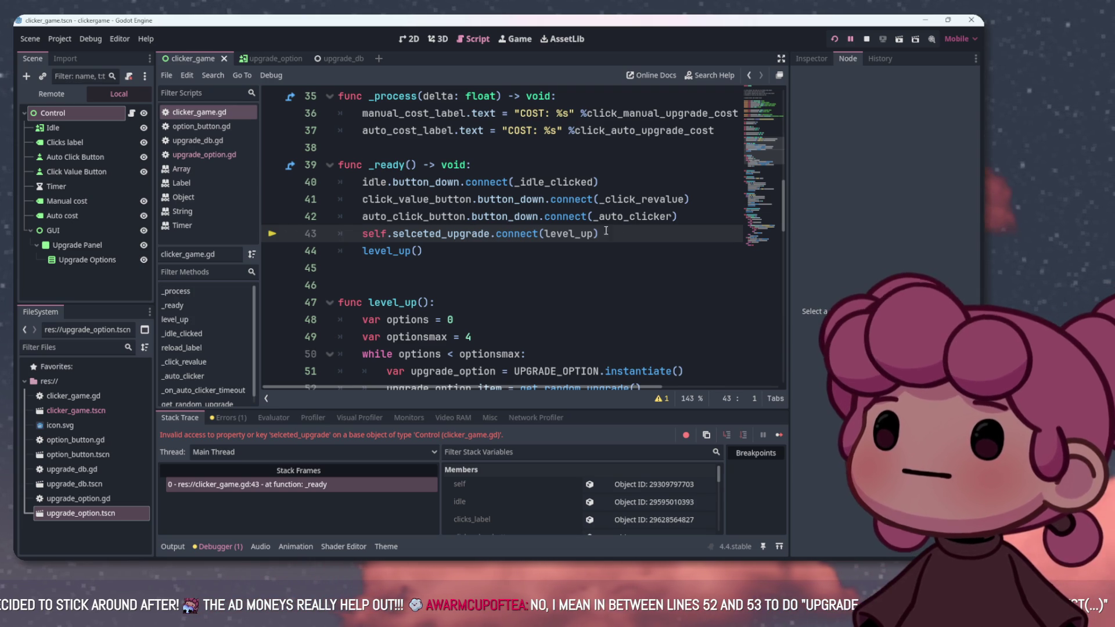
shift+click(356, 234)
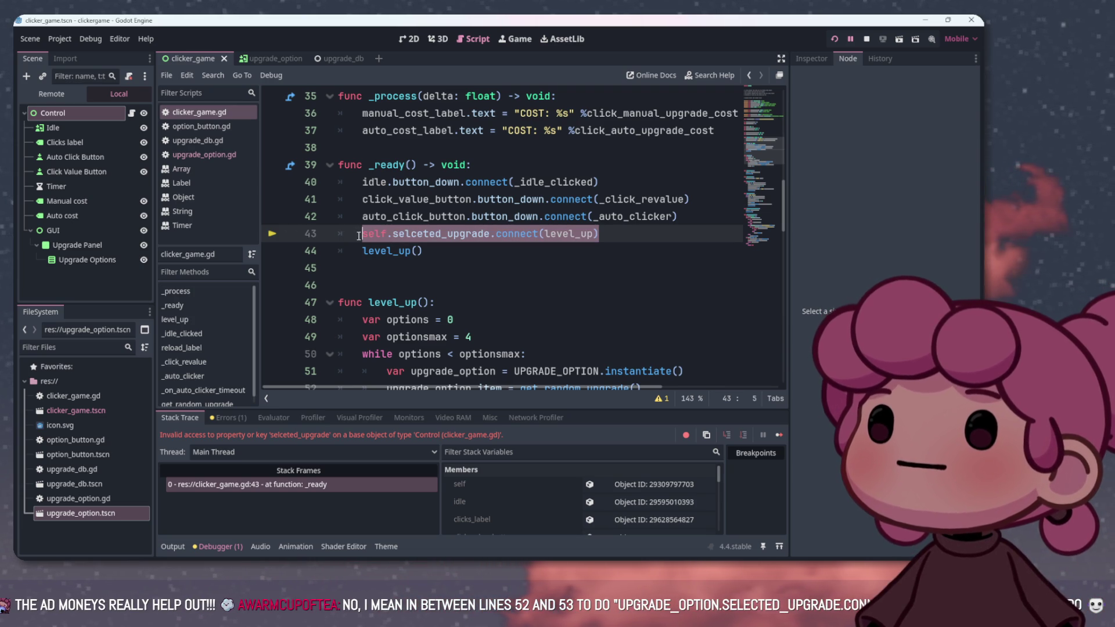
key(BackSpace)
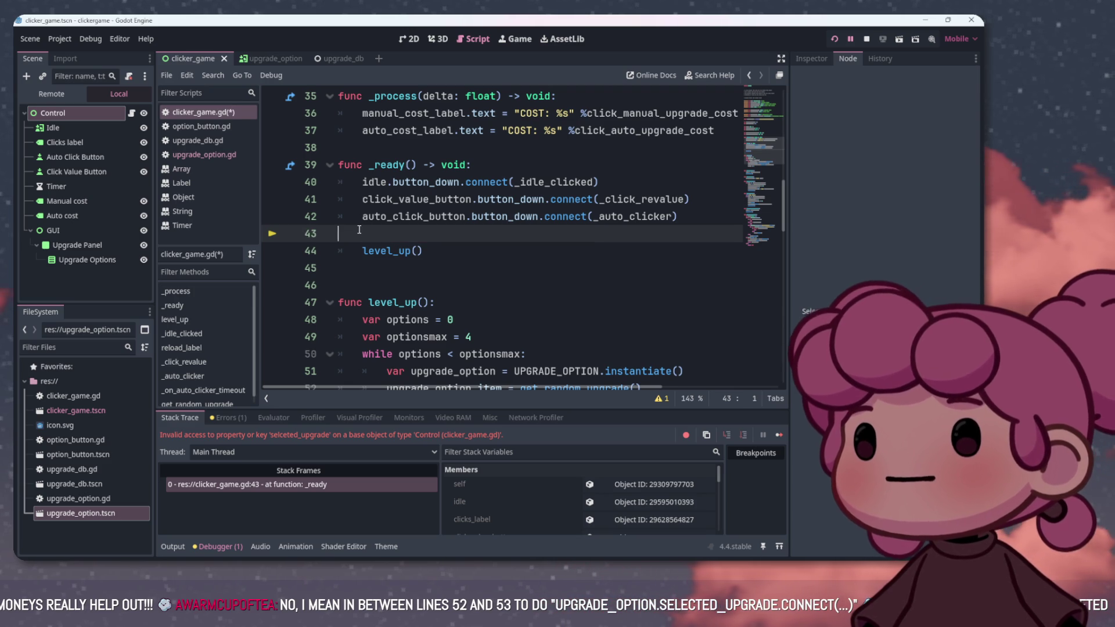
Restore line 43, correct selceted to selected, and rerun the game
key(ctrl+z)
click(416, 234)
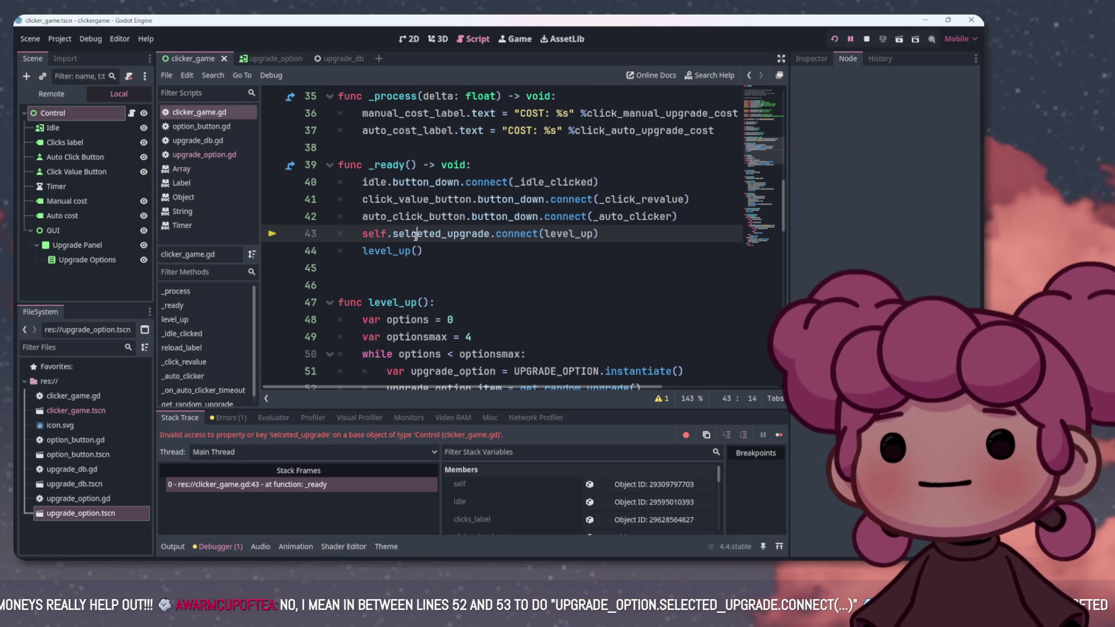
key(BackSpace)
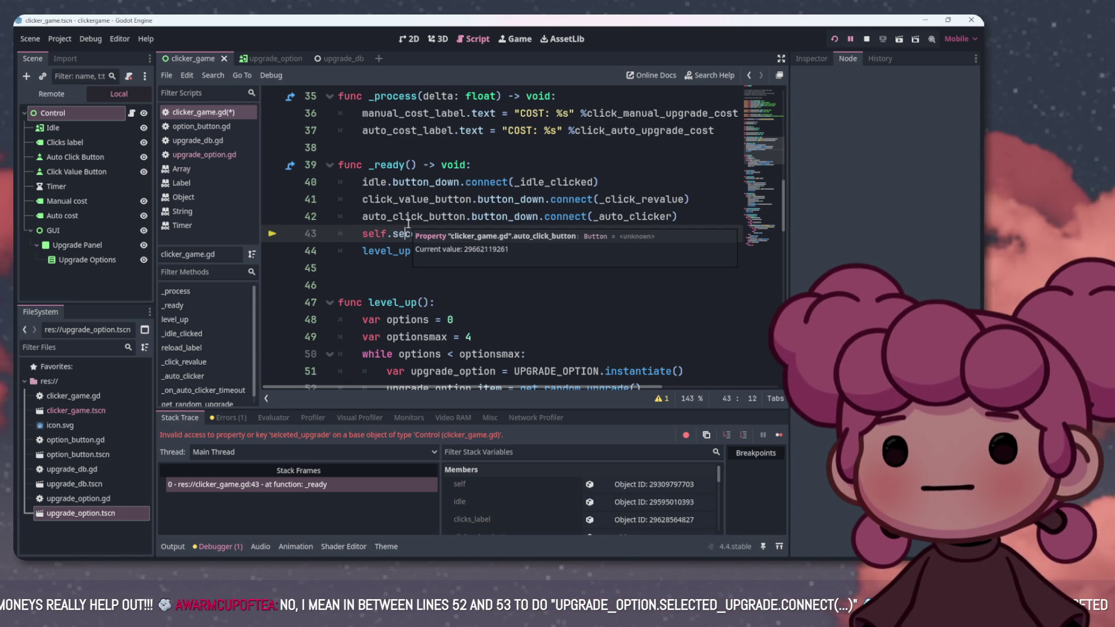
text(le)
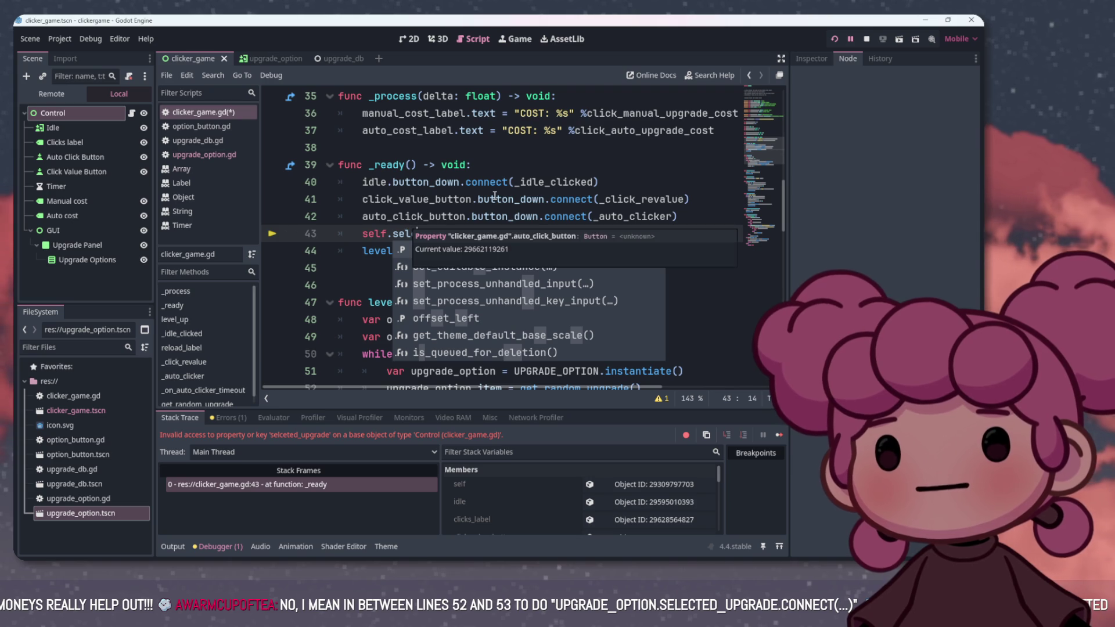
text(cted_upgrade.connect(level_up)
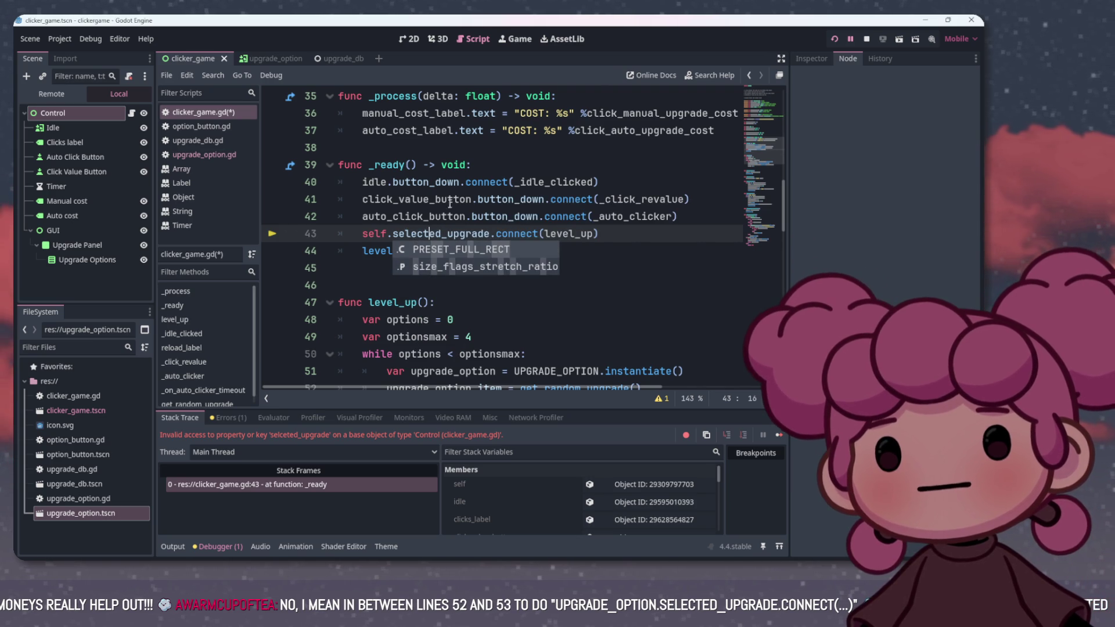
click(425, 216)
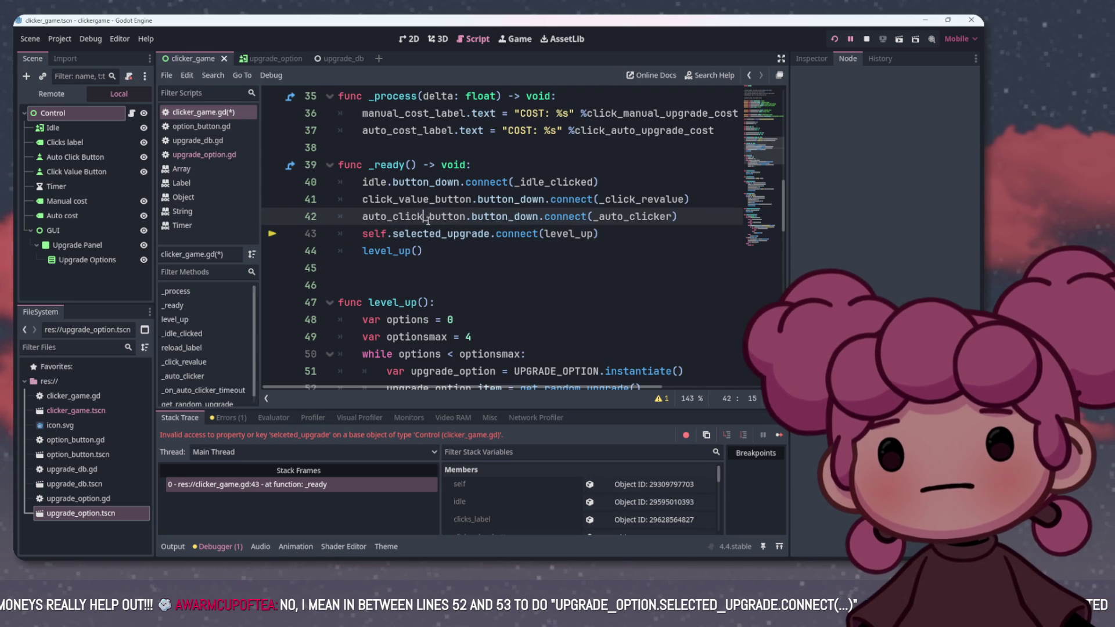
click(443, 233)
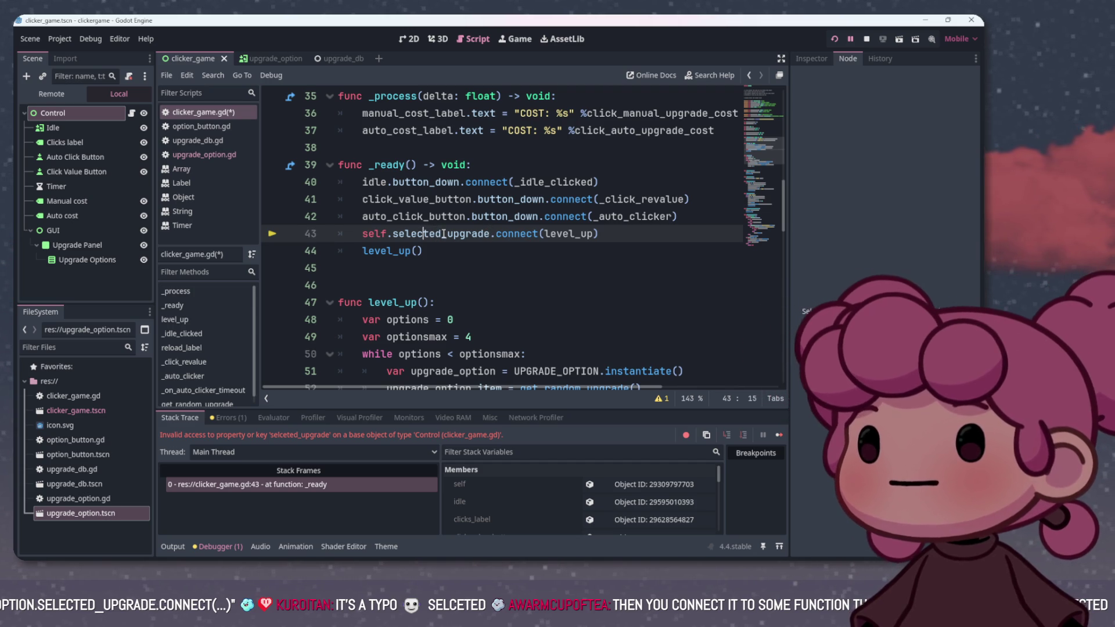
click(835, 39)
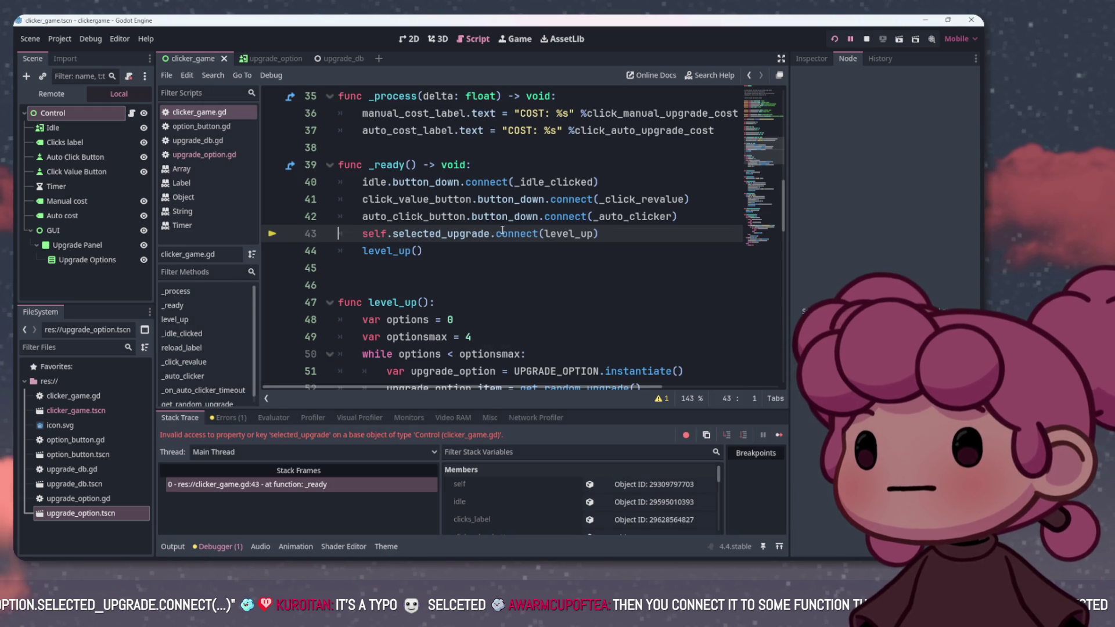
Select the word self on line 43 for replacement
click(386, 233)
drag(386, 234, 359, 232)
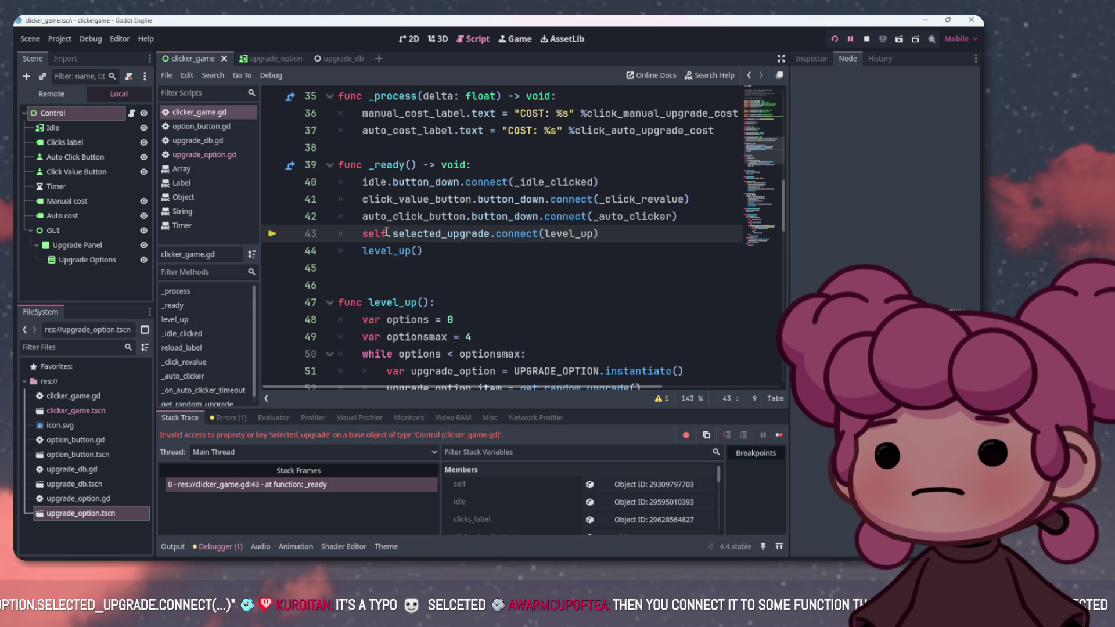
scroll(398, 223, up, 9)
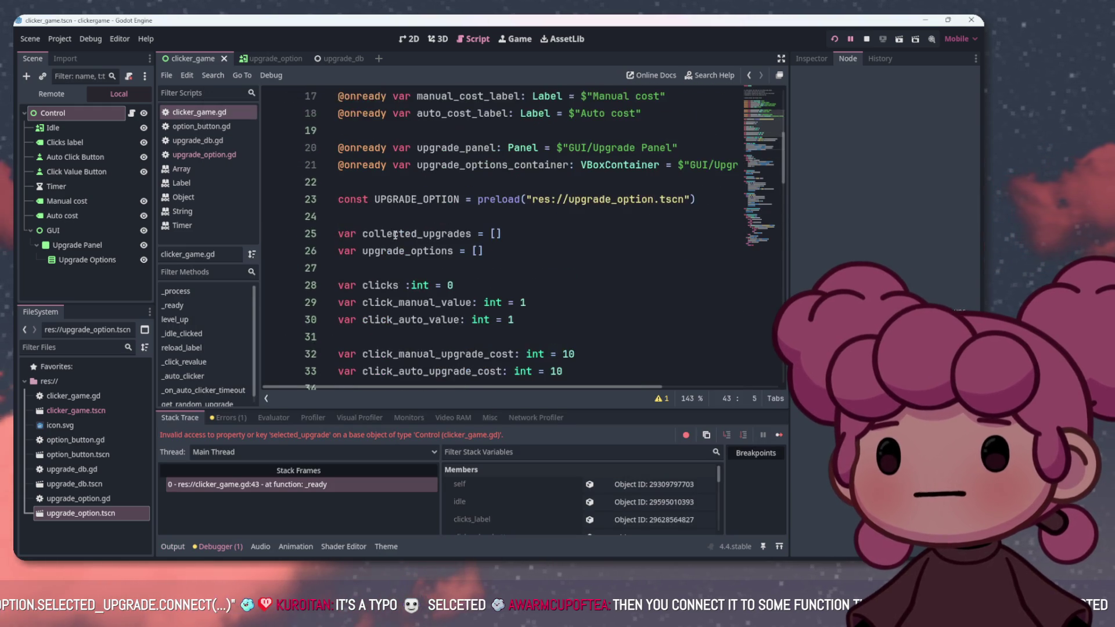
scroll(399, 223, down, 1)
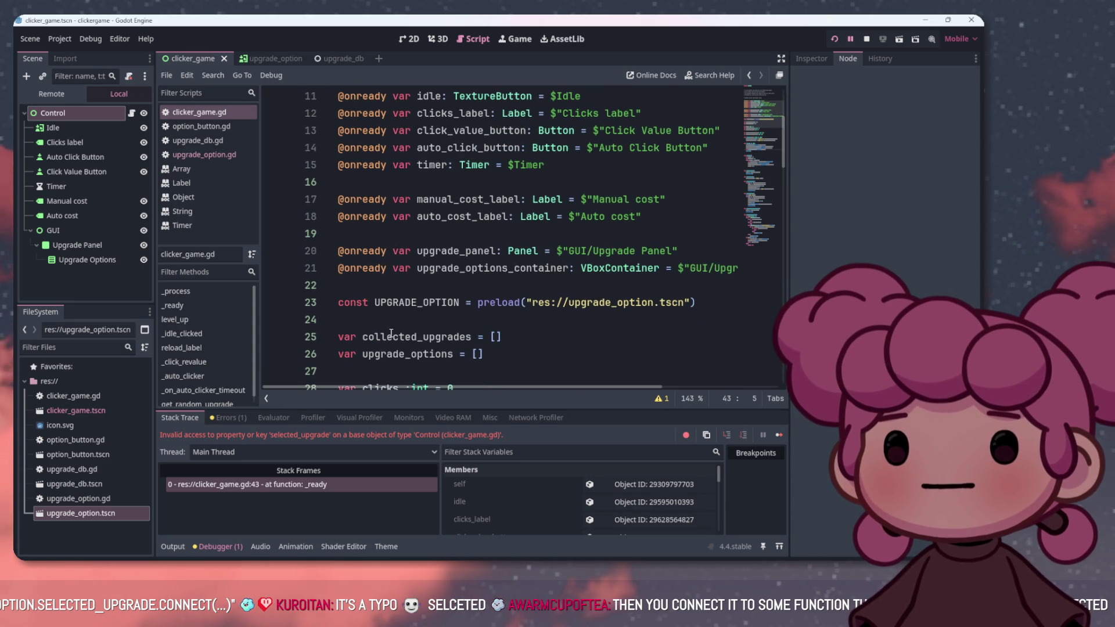
Replace self on line 43 with upgrade_options and relaunch the game
drag(362, 354, 453, 355)
key(ctrl+c)
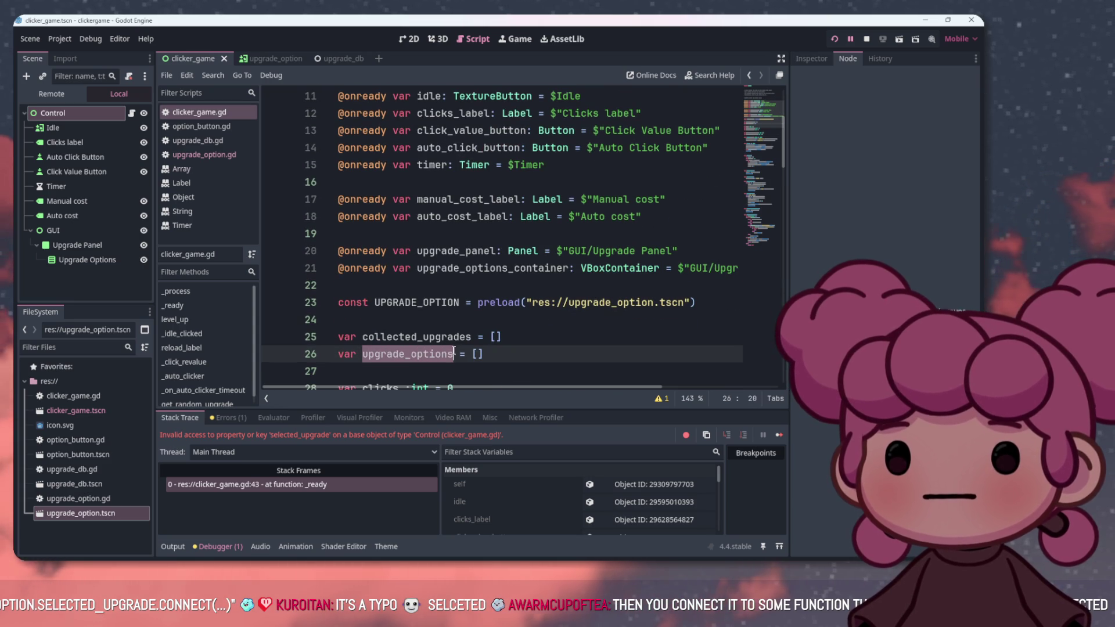
scroll(378, 231, down, 7)
click(363, 285)
key(ctrl+v)
click(835, 39)
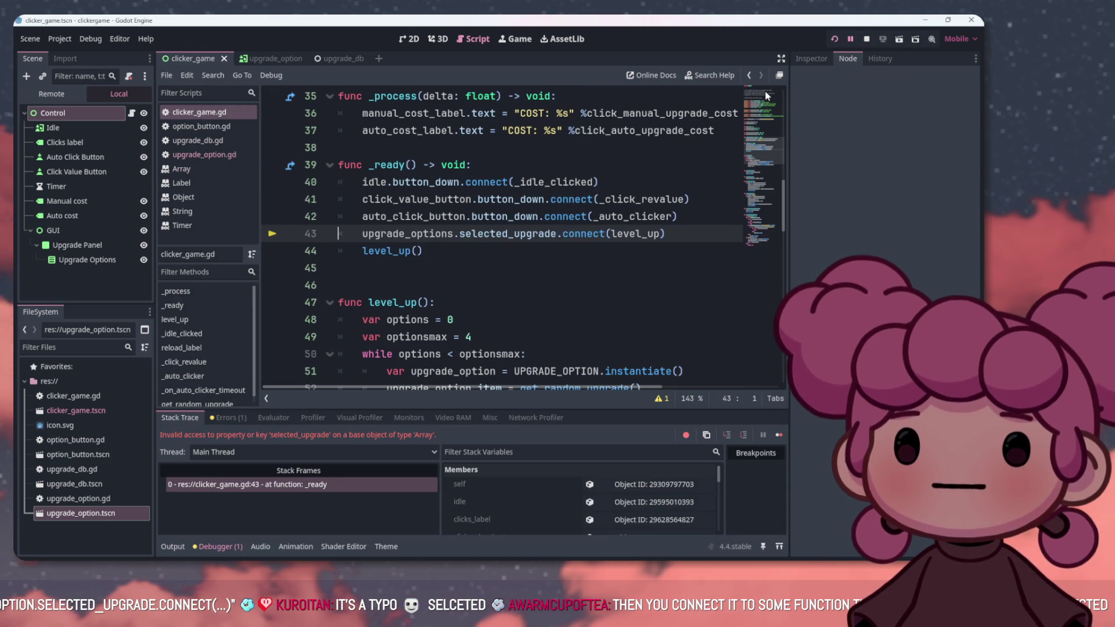
Delete the connect line from _ready and add an empty line after add_child(upgrade_option)
drag(665, 234, 362, 234)
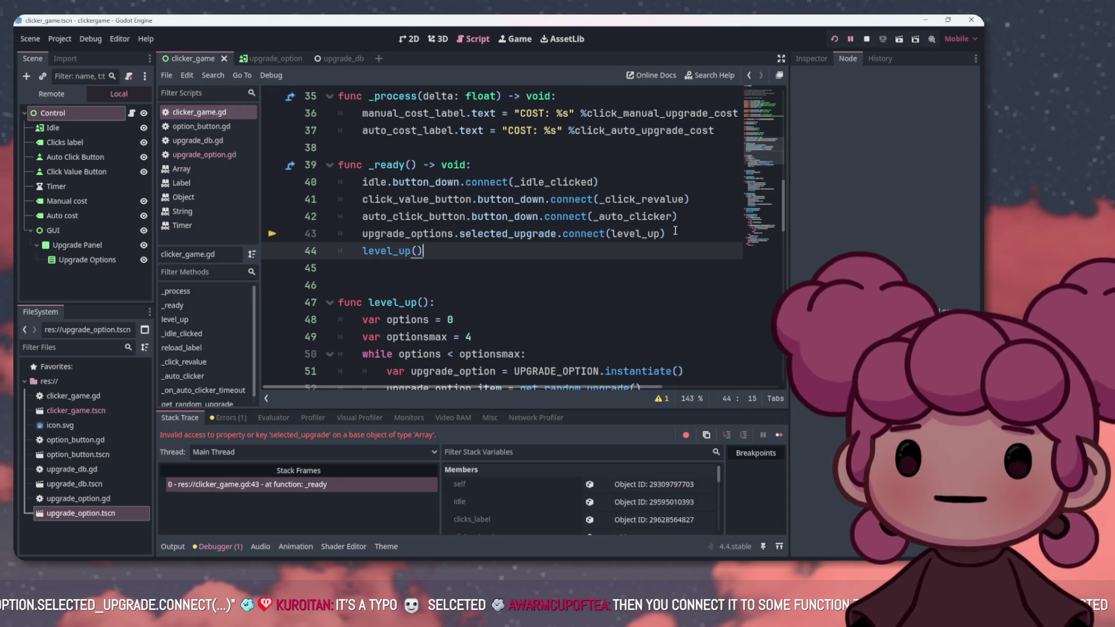
key(BackSpace)
key(BackSpace)
key(BackSpace)
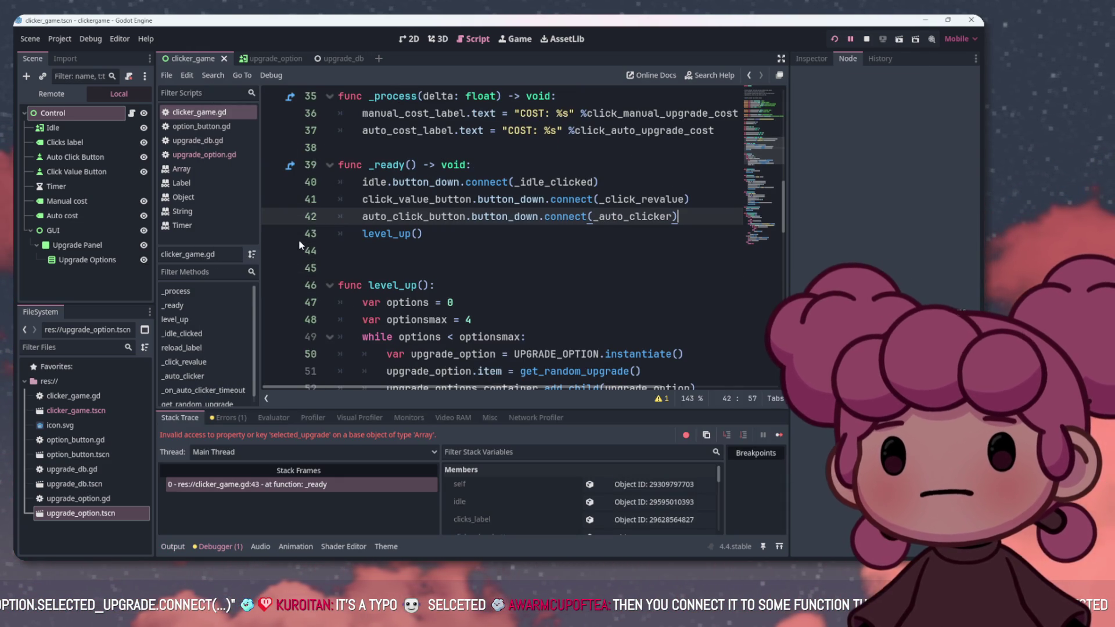
scroll(465, 243, down, 3)
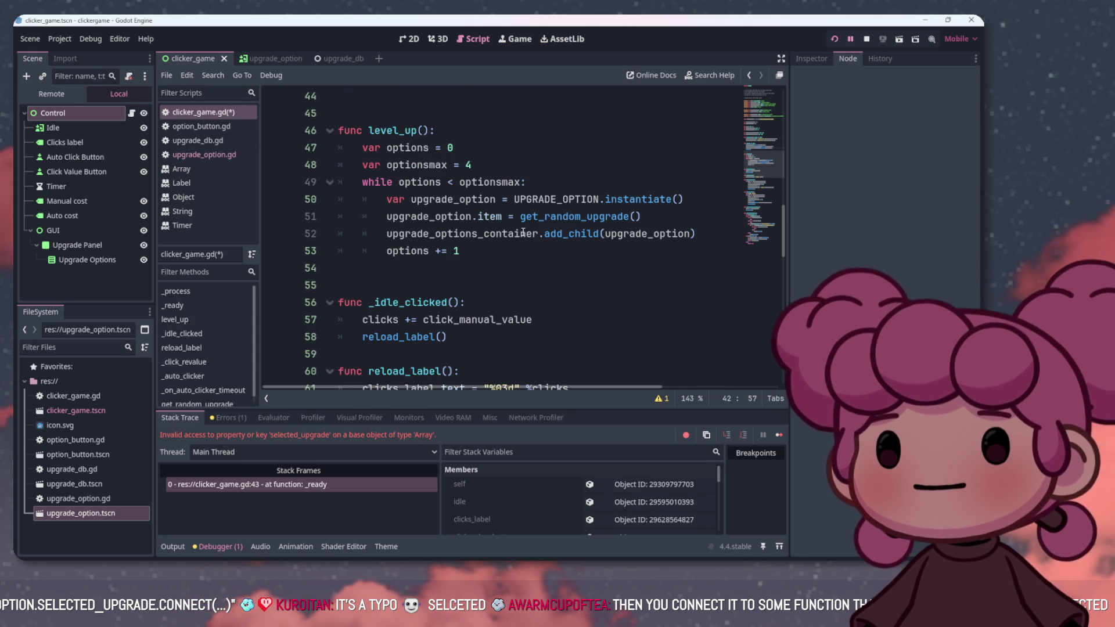
click(698, 233)
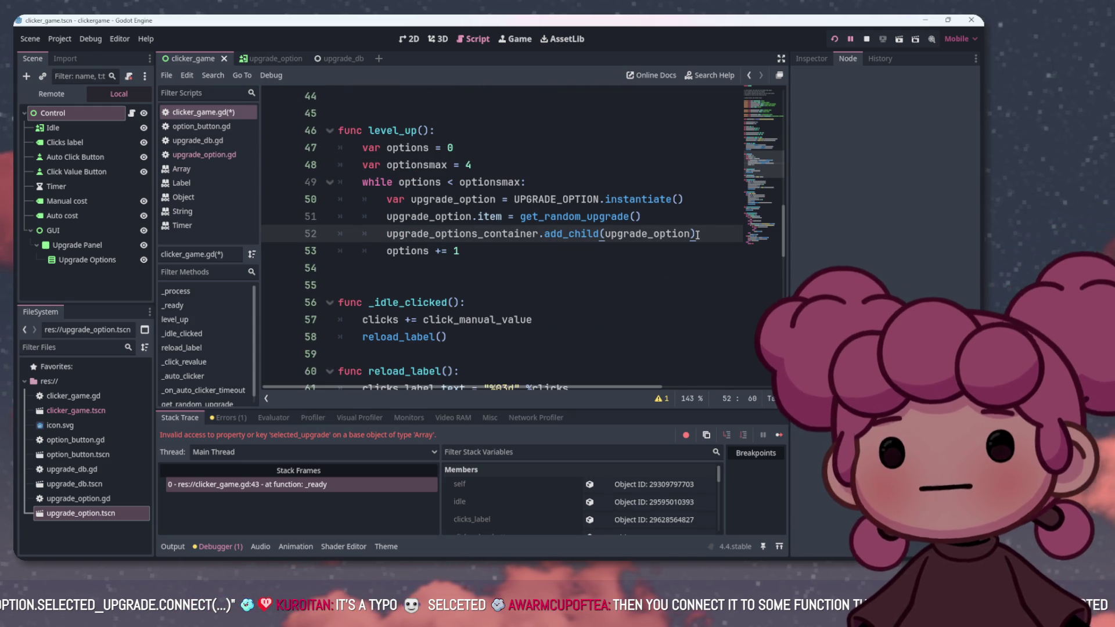
key(Return)
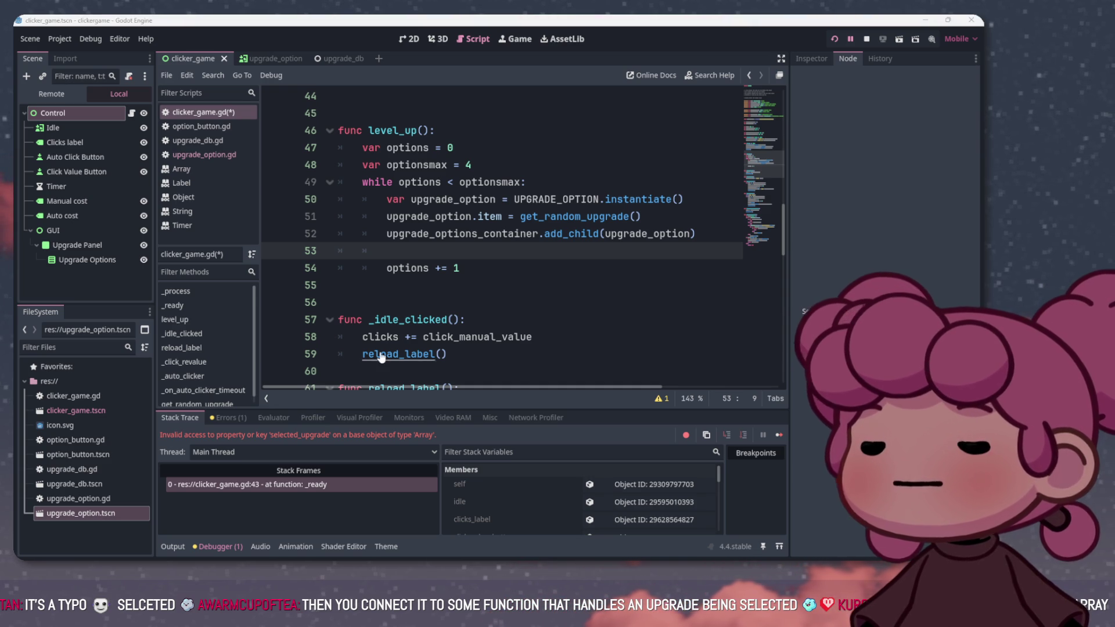
Paste upgrade_option.selected_upgrade.connect() inside the level_up loop
text(upgrade_option.selected_upgrade.connect(...))
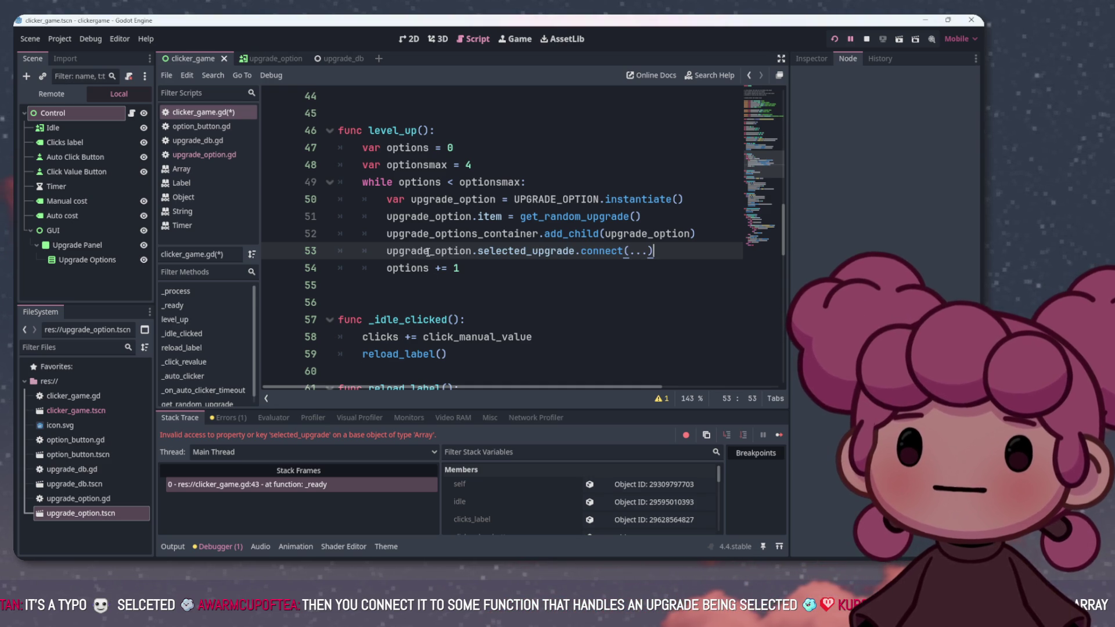
click(439, 240)
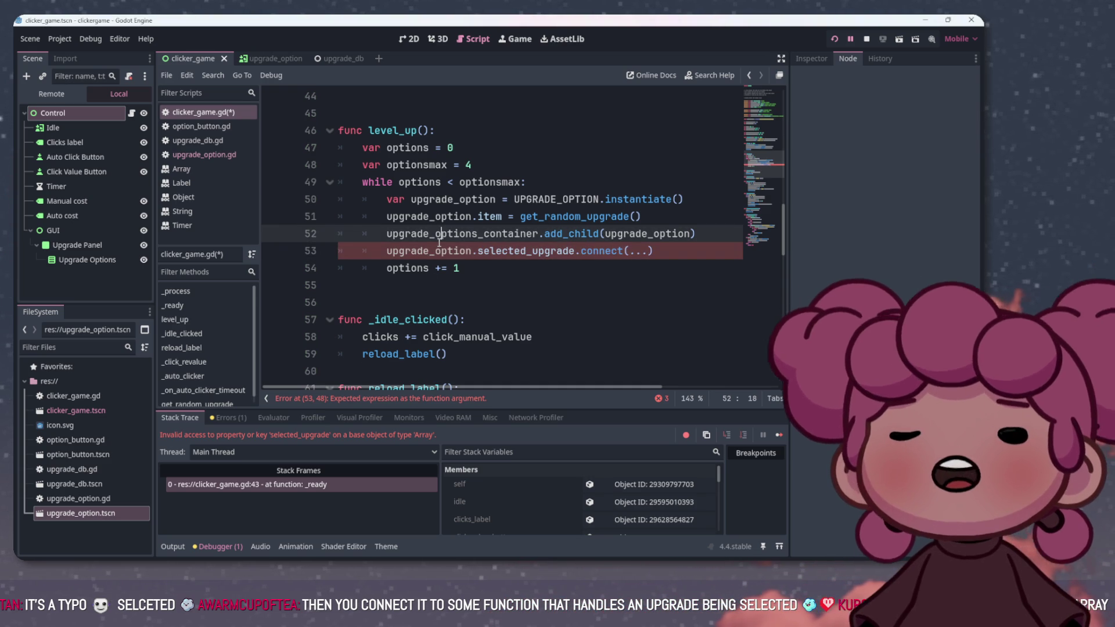
click(464, 249)
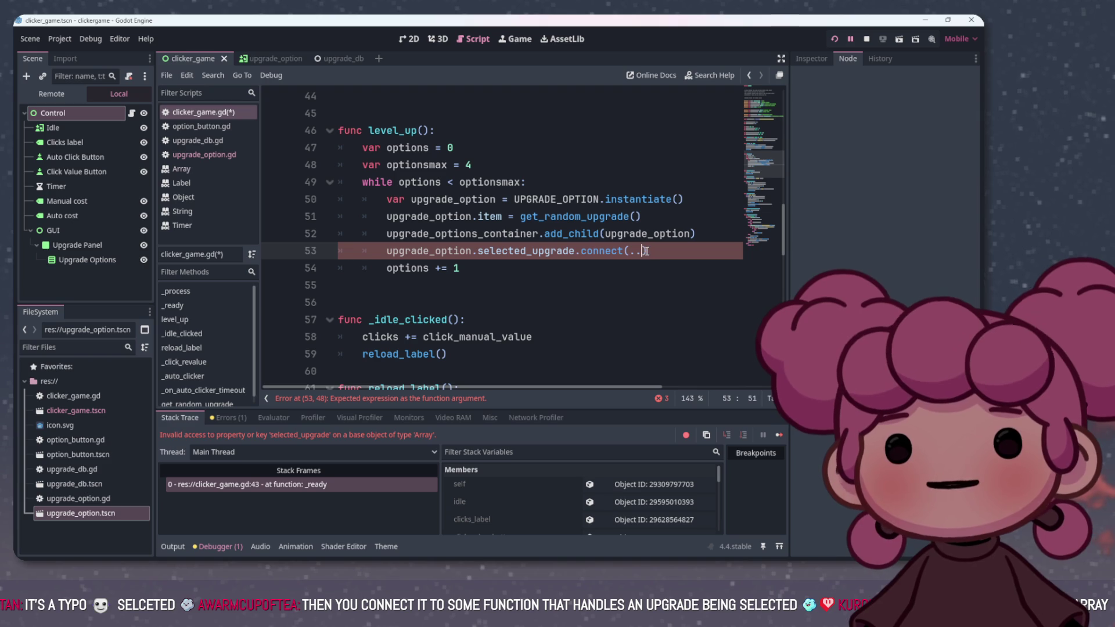
Write a new function upgade_clicker() containing just pass below level_up
click(453, 302)
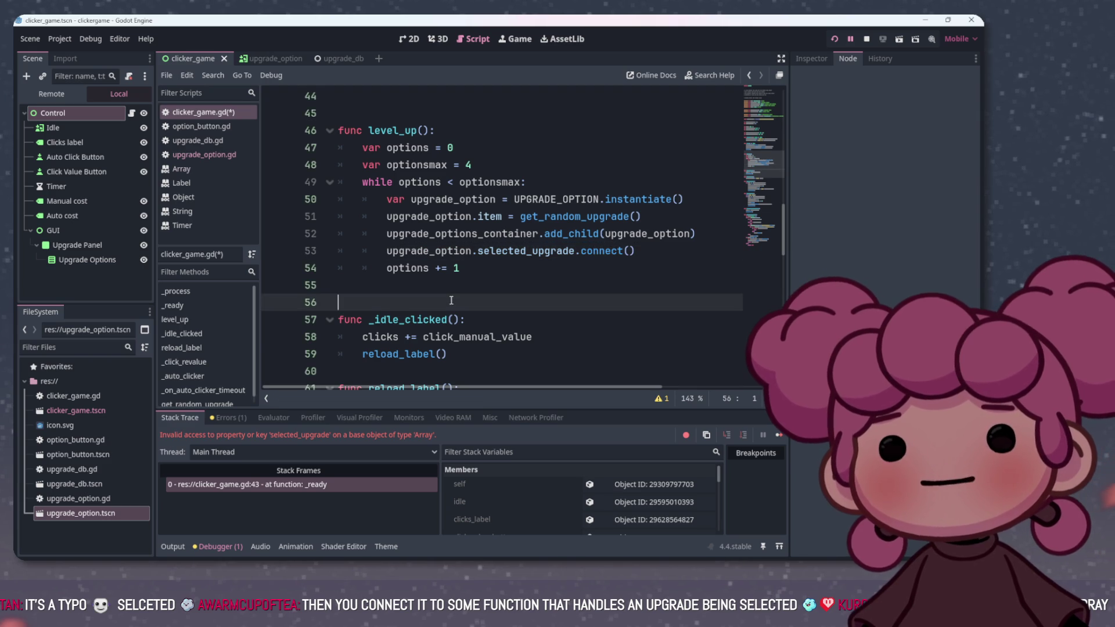
key(Return)
key(Return)
click(408, 302)
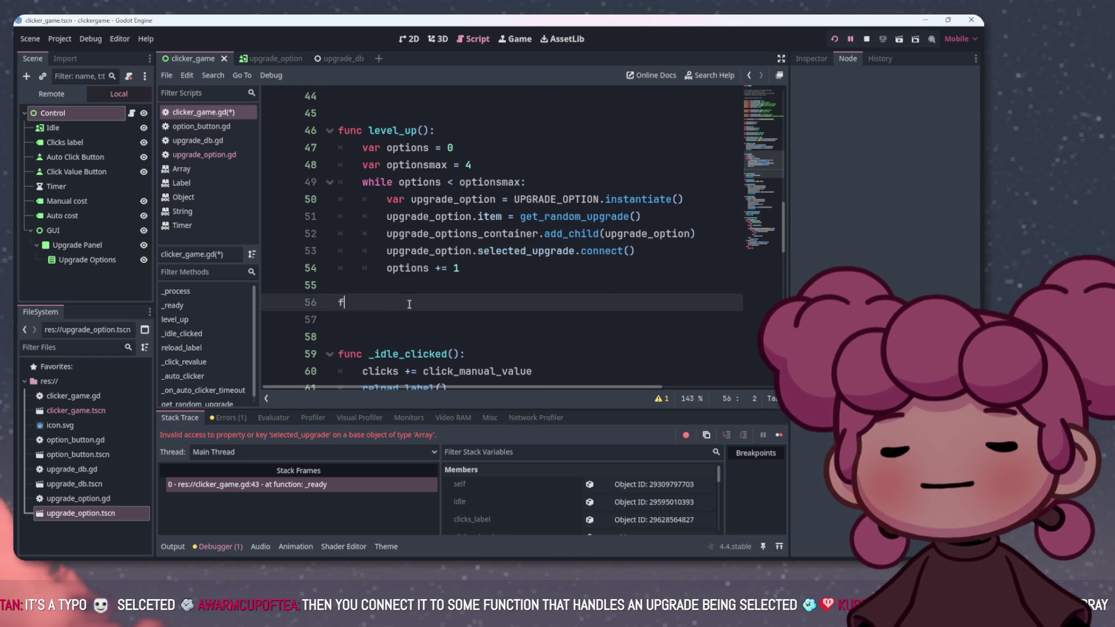
text(func)
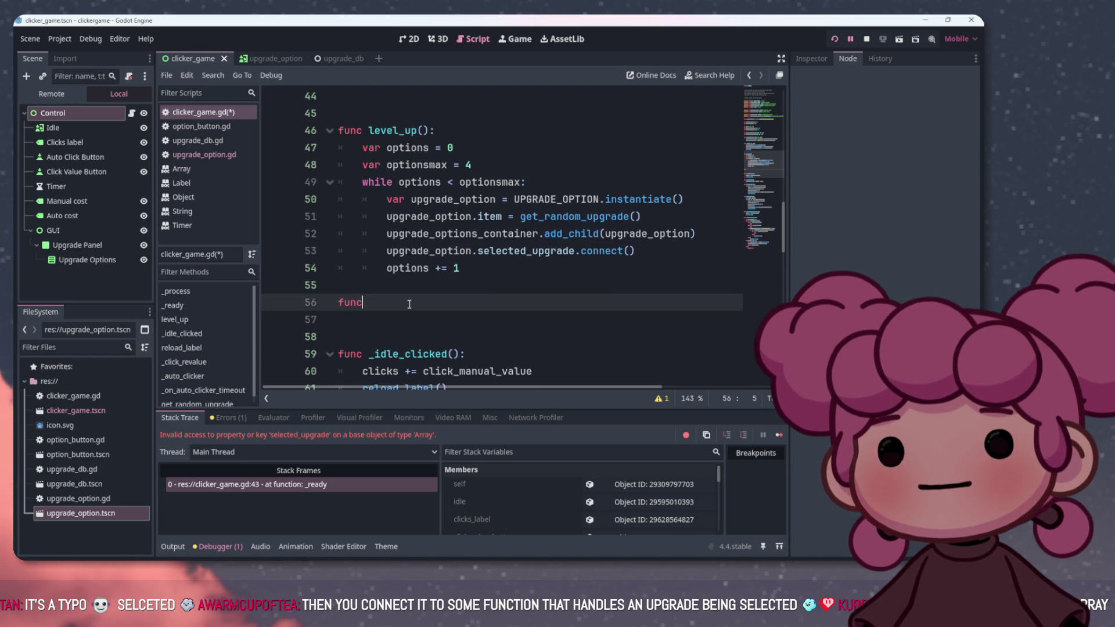
text( upd)
key(BackSpace)
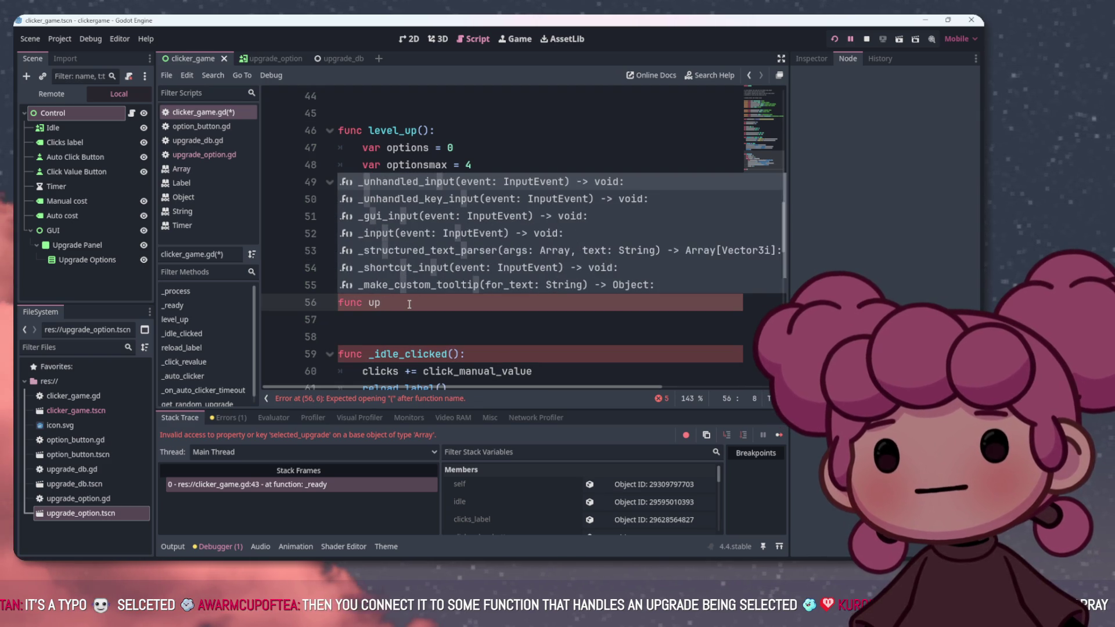
text(grade)
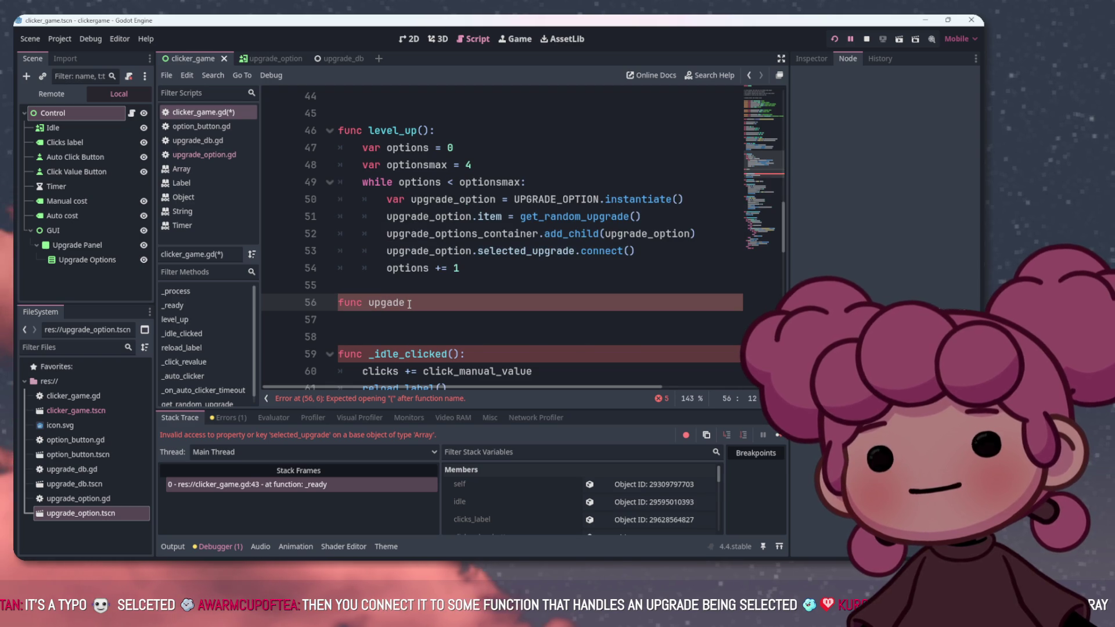
text(_clicker())
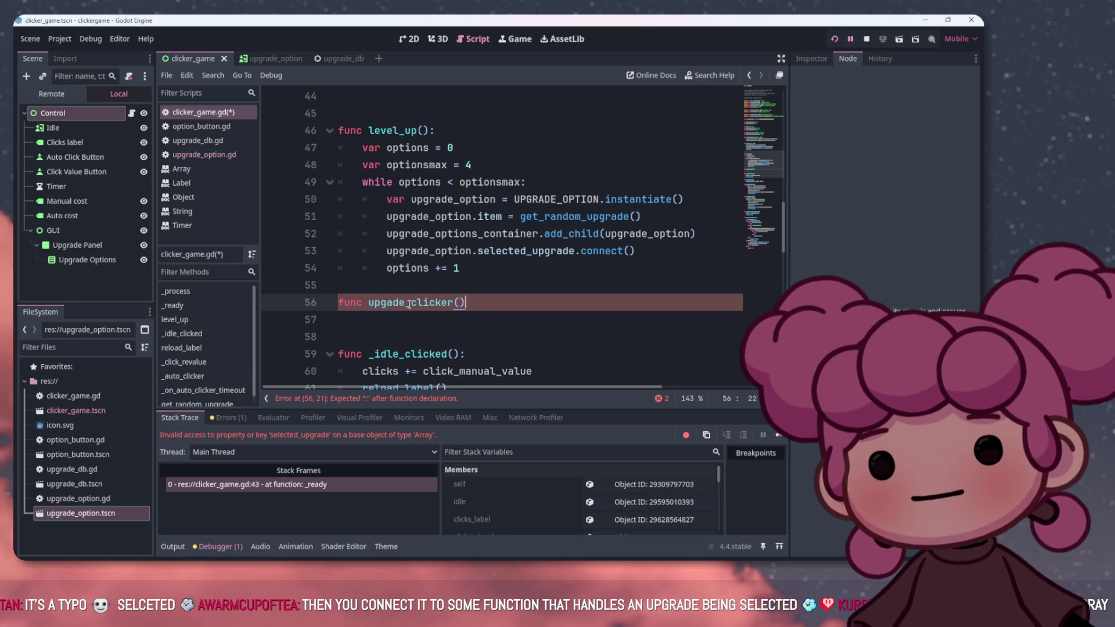
text(:)
key(Return)
text(pass)
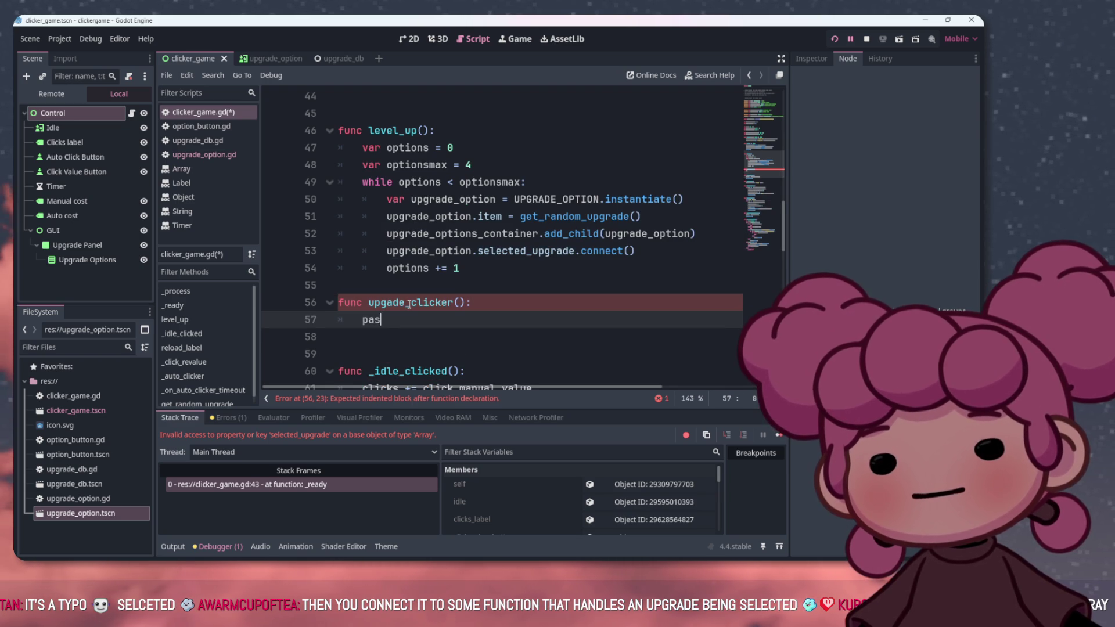
Copy the upgade_clicker name into the connect() parentheses as the signal target
click(566, 263)
click(518, 251)
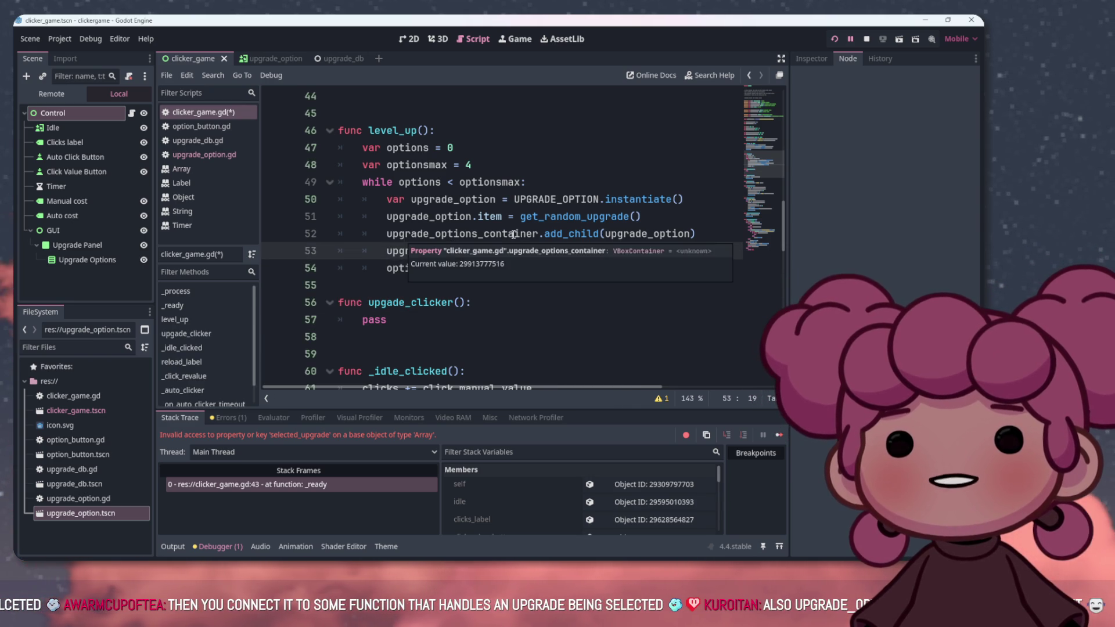
click(409, 303)
drag(410, 303, 460, 303)
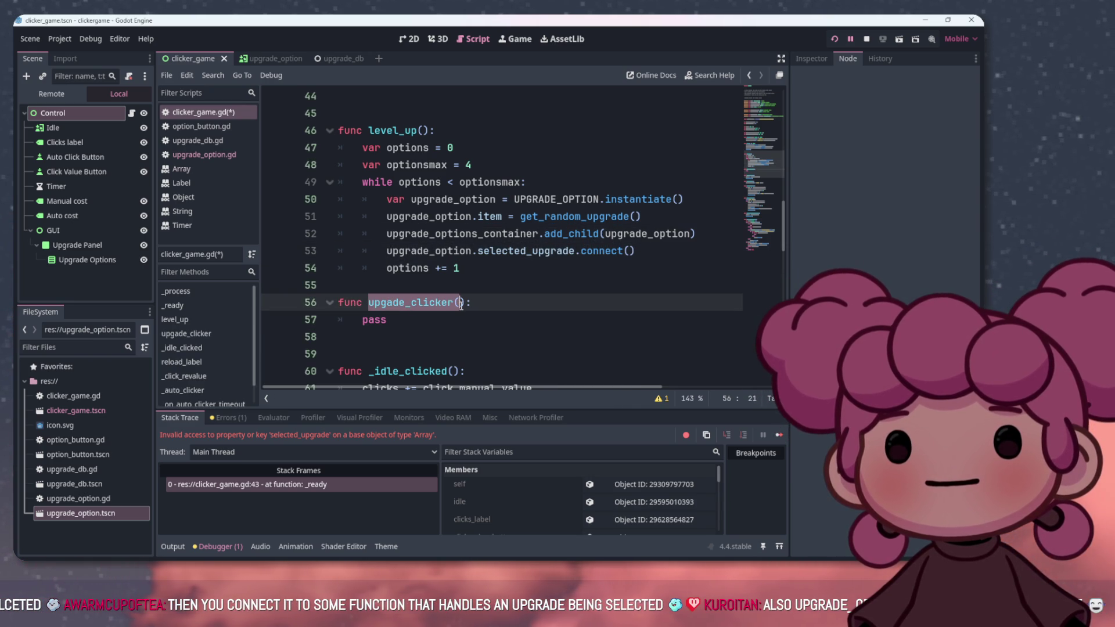
key(ctrl+c)
click(630, 251)
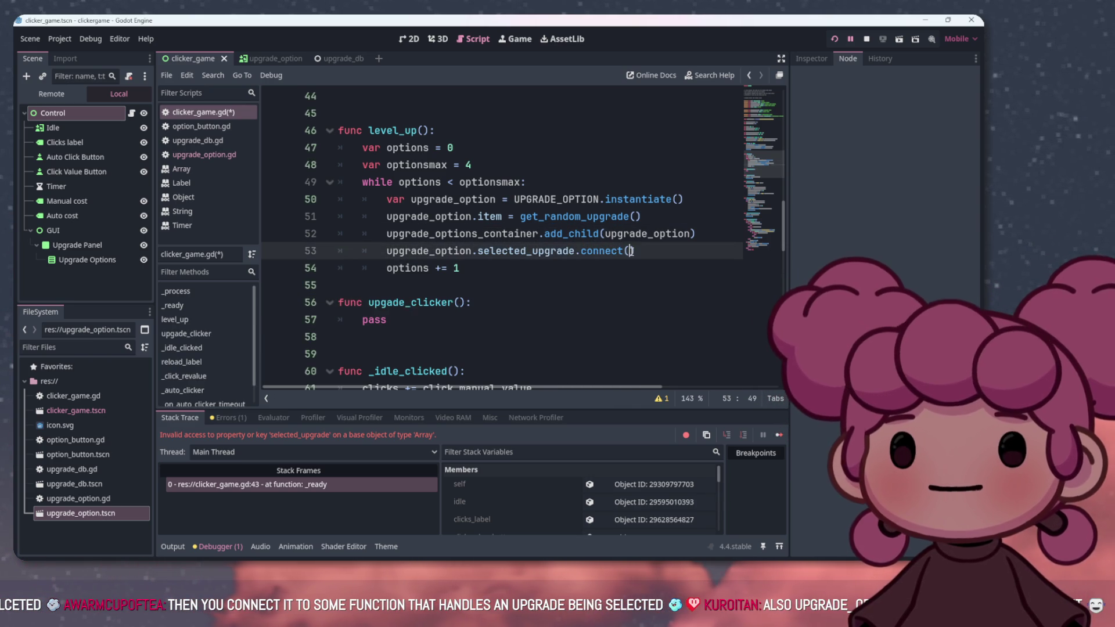
key(ctrl+v)
click(492, 321)
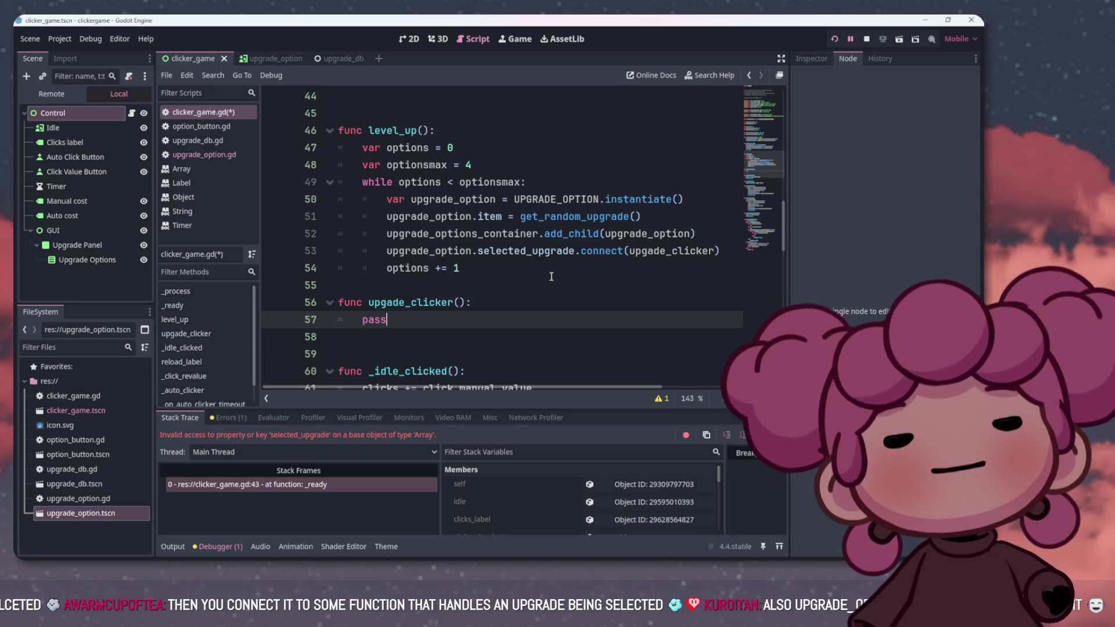
Delete the debug print line from _on_pressed in upgrade_option.gd
click(215, 153)
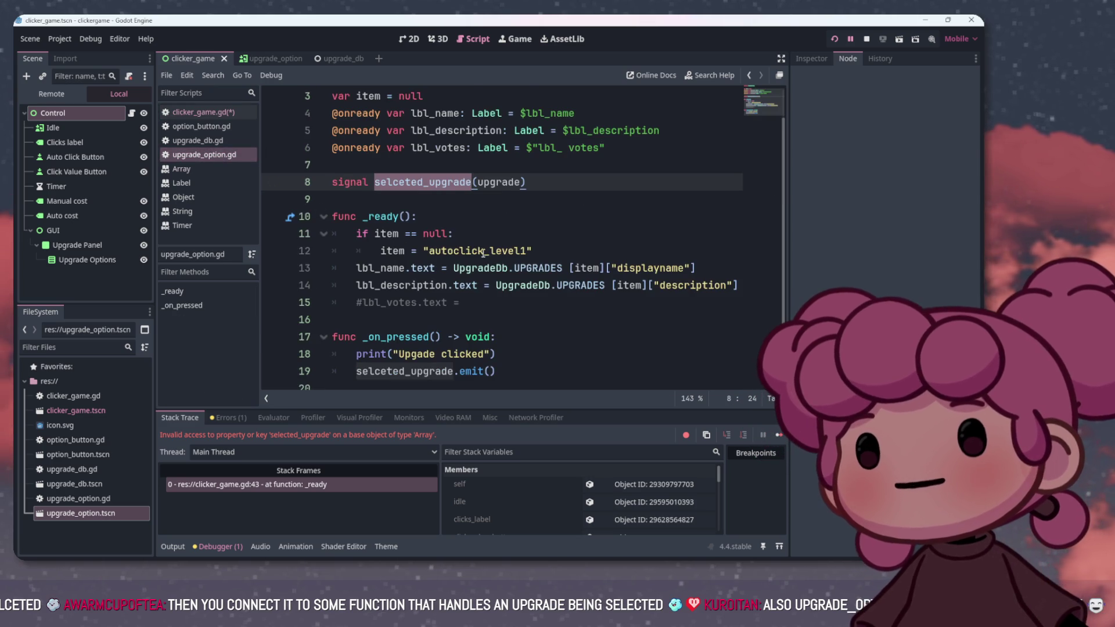
drag(518, 337, 379, 336)
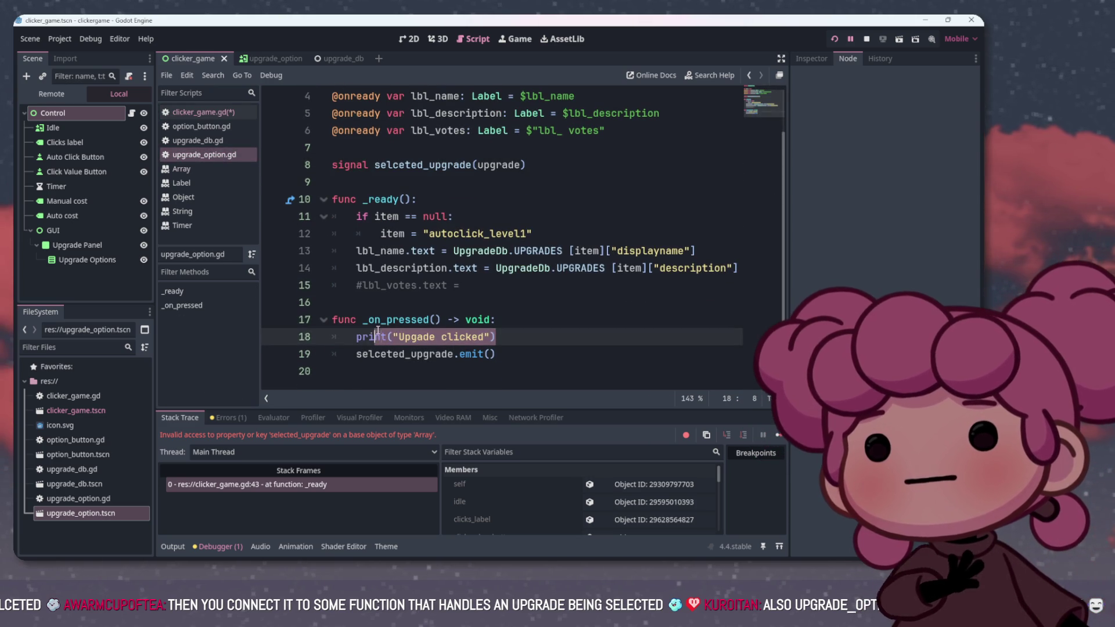
key(Delete)
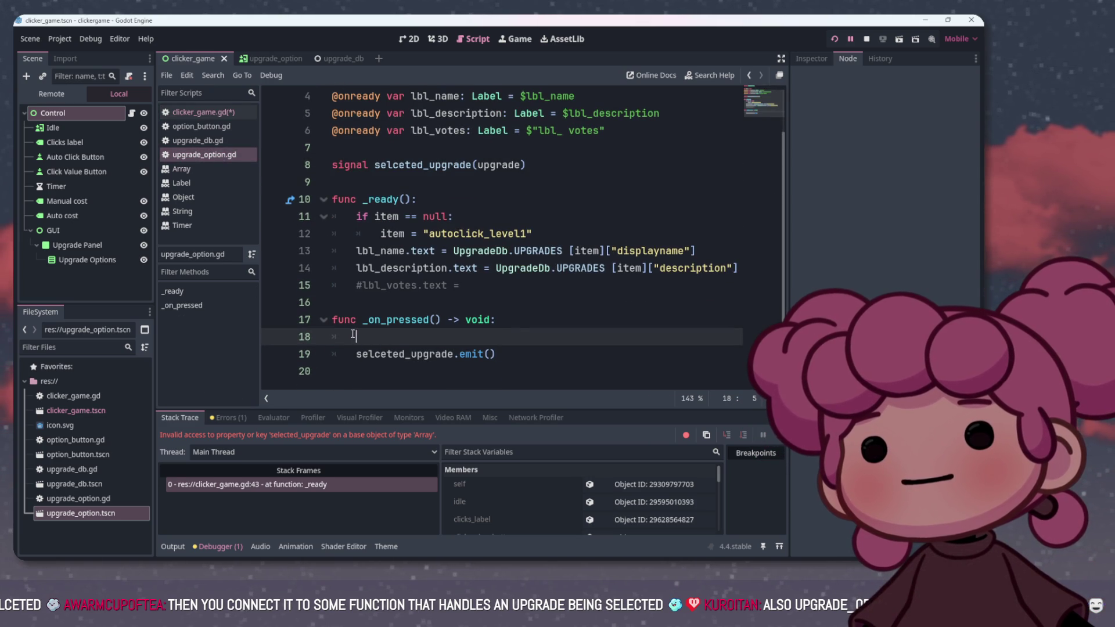
key(Delete)
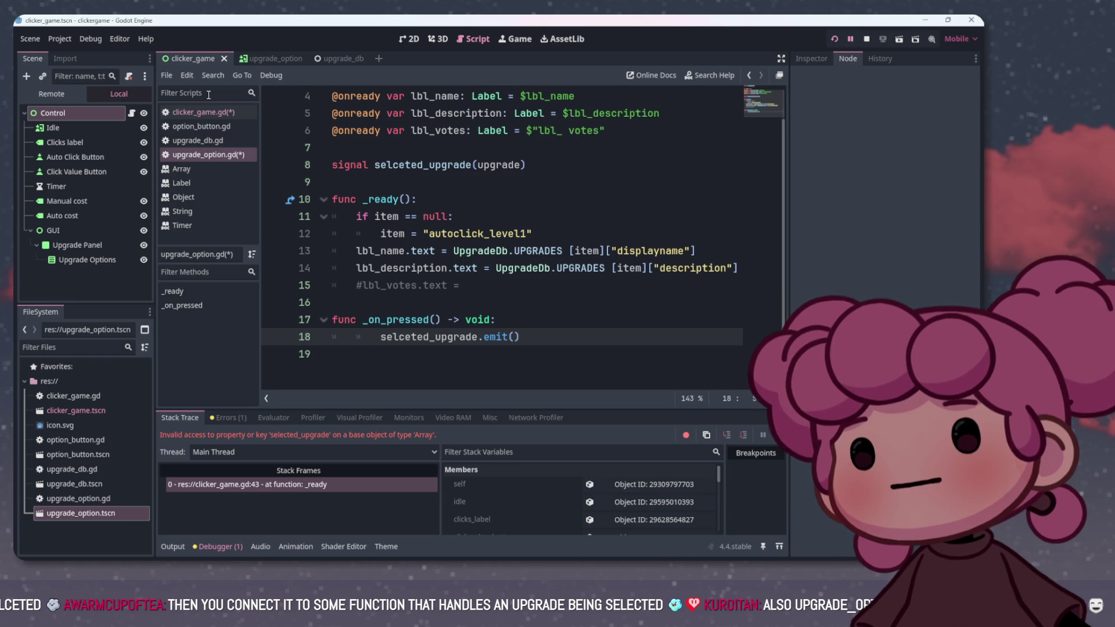
Add an upgrade parameter to upgade_clicker in clicker_game.gd
click(212, 112)
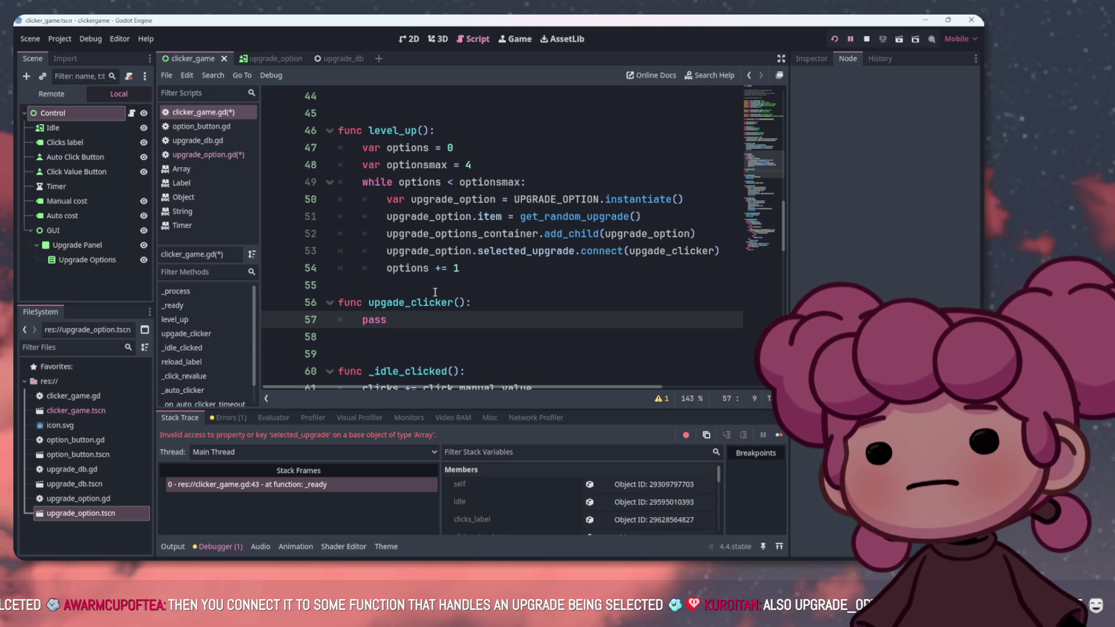
click(456, 302)
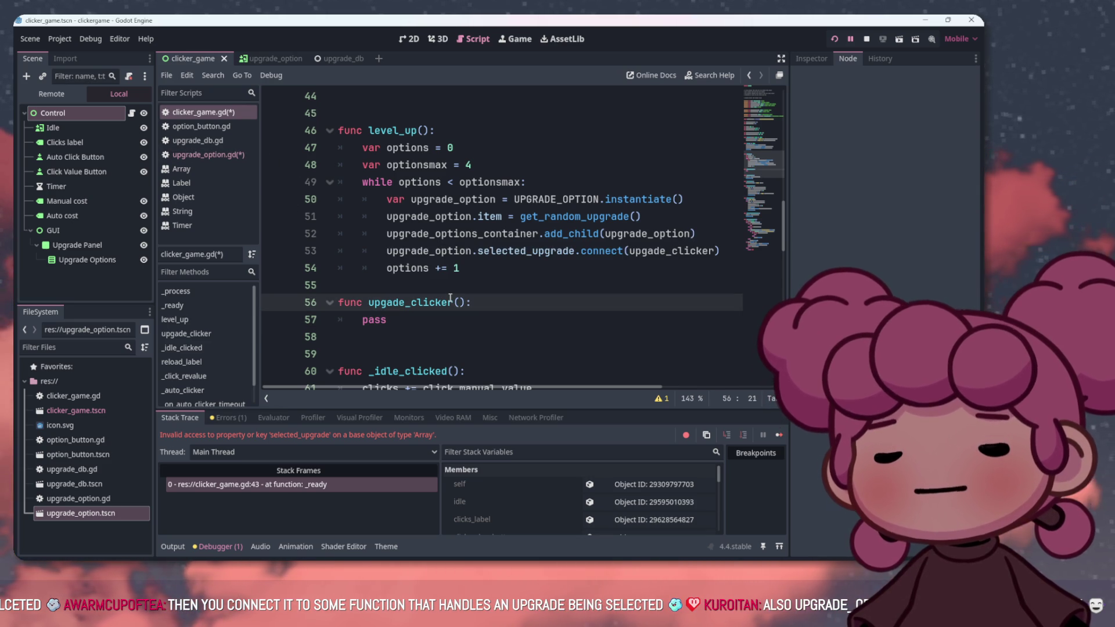
text(upgrade)
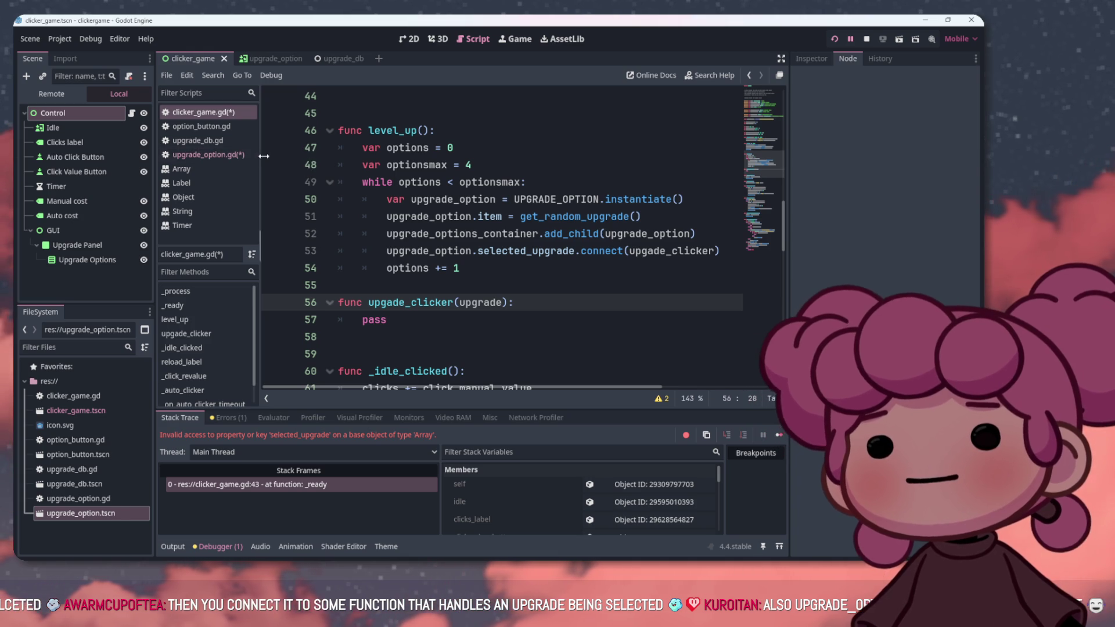
click(207, 154)
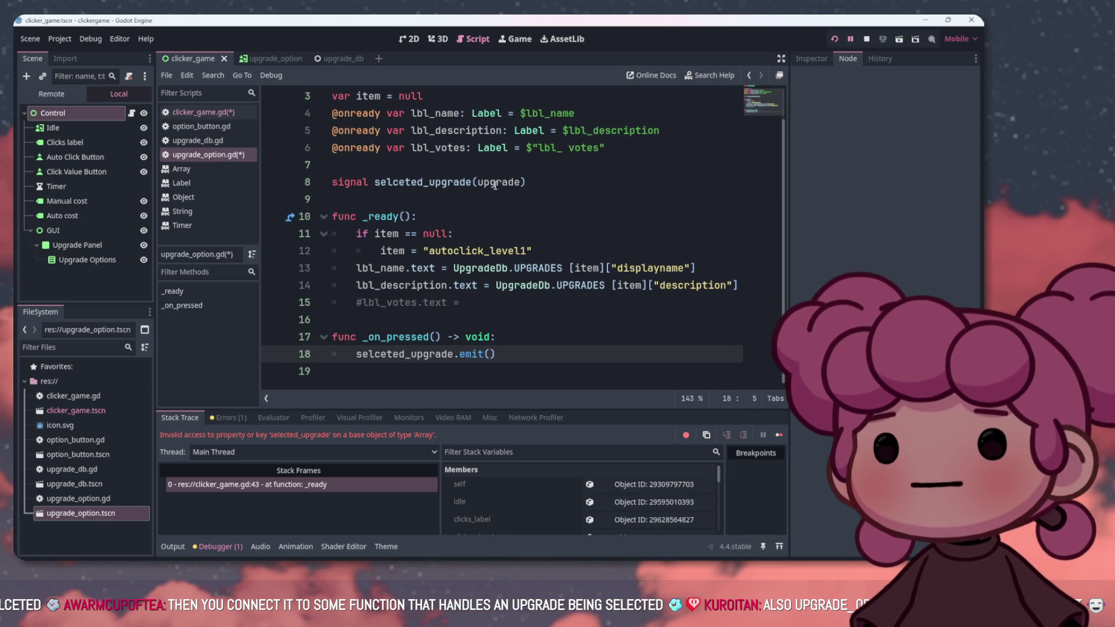
drag(490, 182, 512, 182)
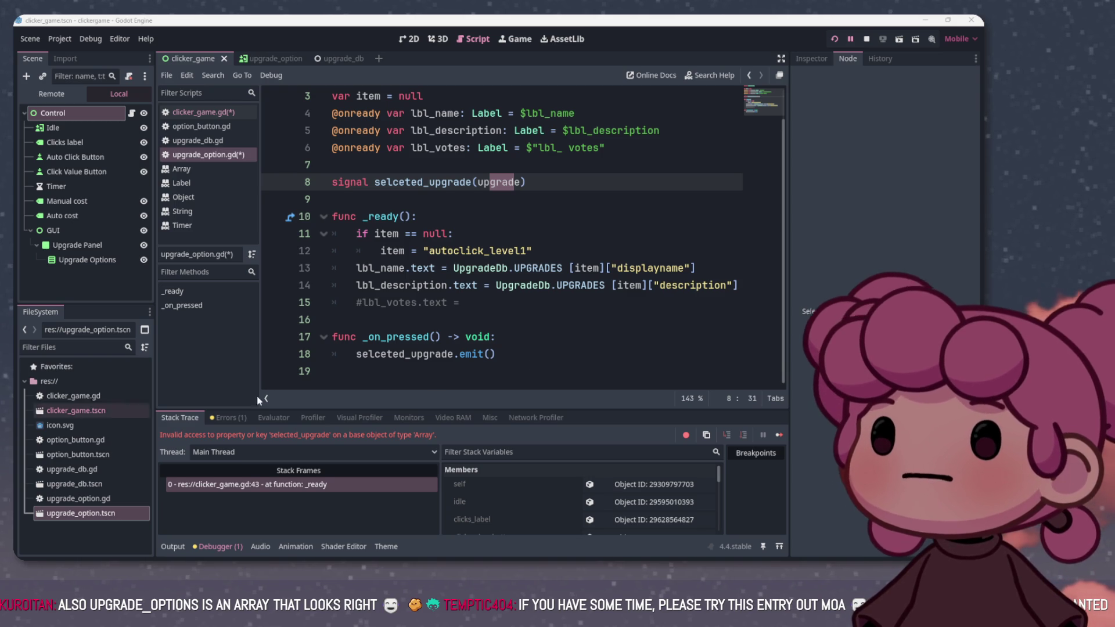
click(485, 354)
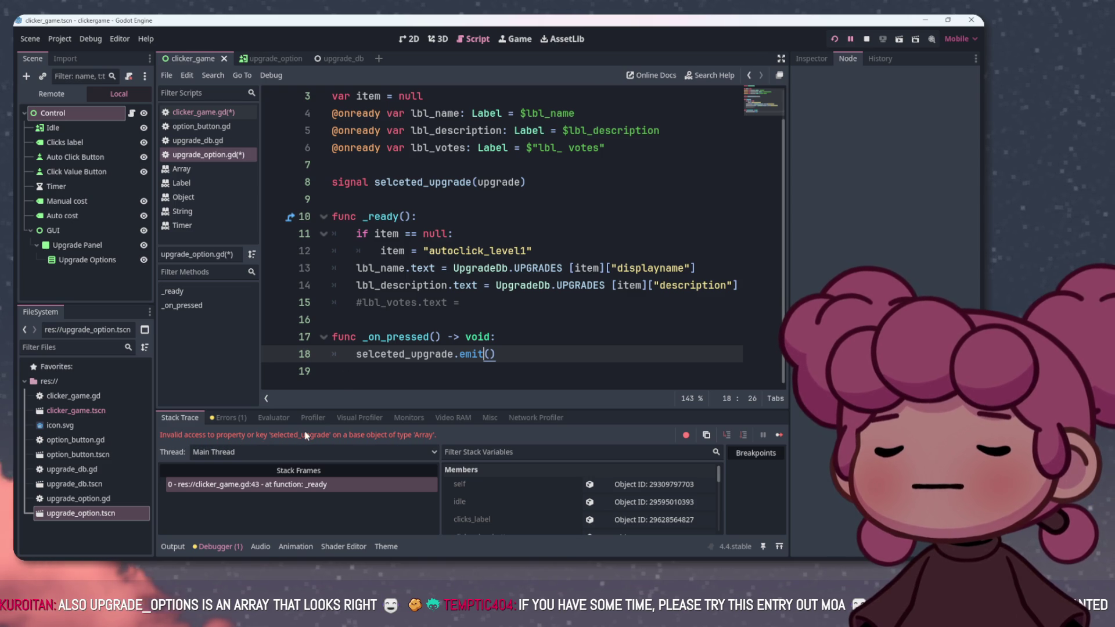
click(869, 39)
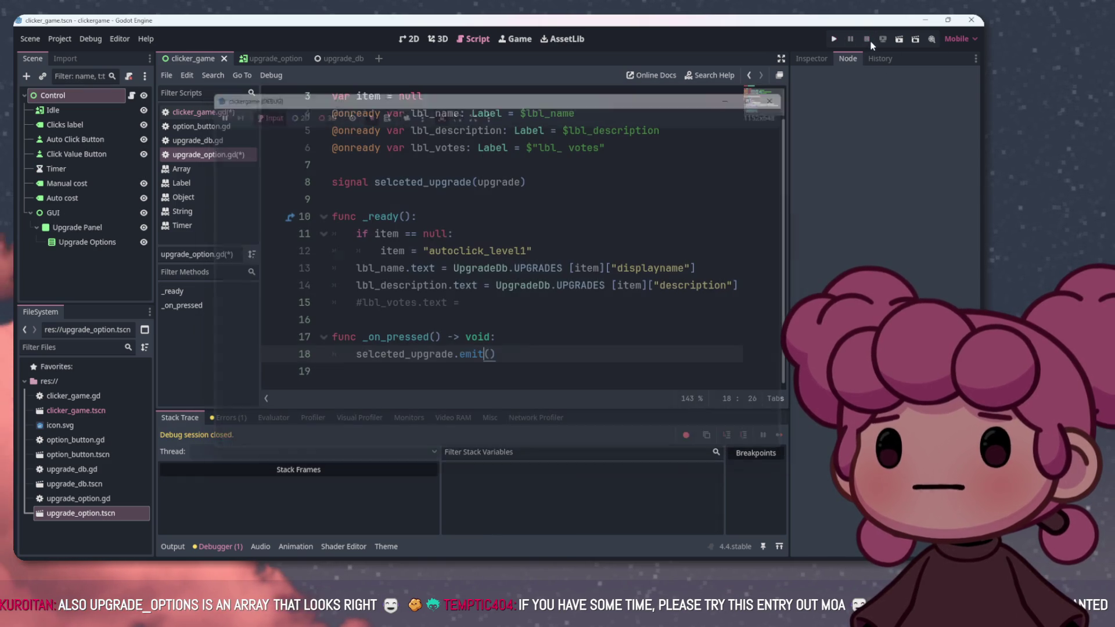
Run the game with F5 and inspect the invalid selected_upgrade access error at line 53
key(F5)
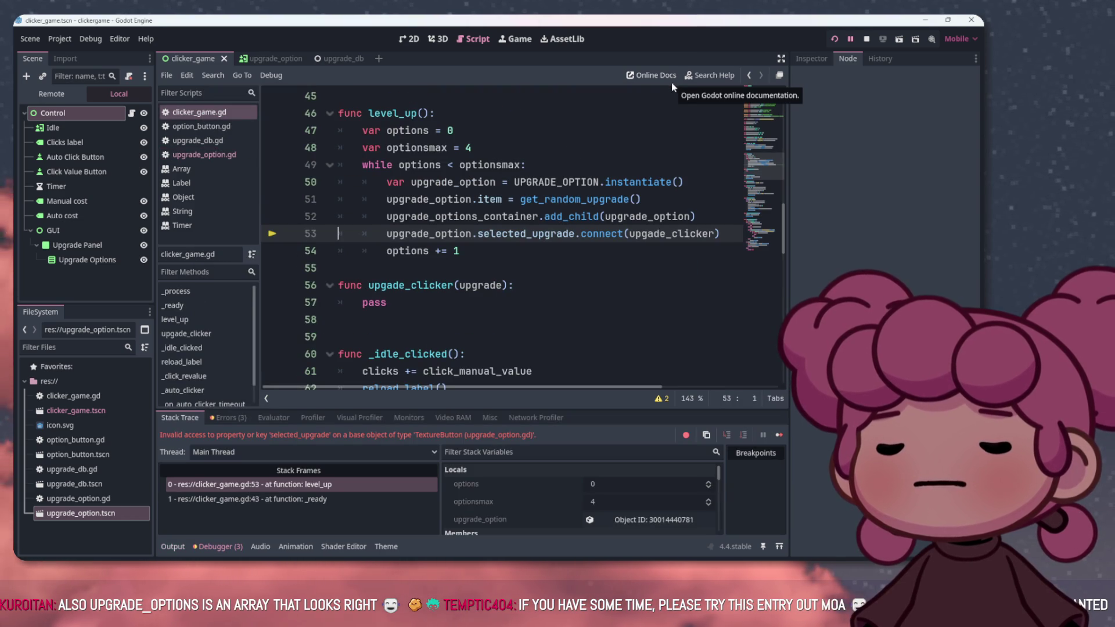
mouse_move(513, 215)
scroll(513, 209, up, 1)
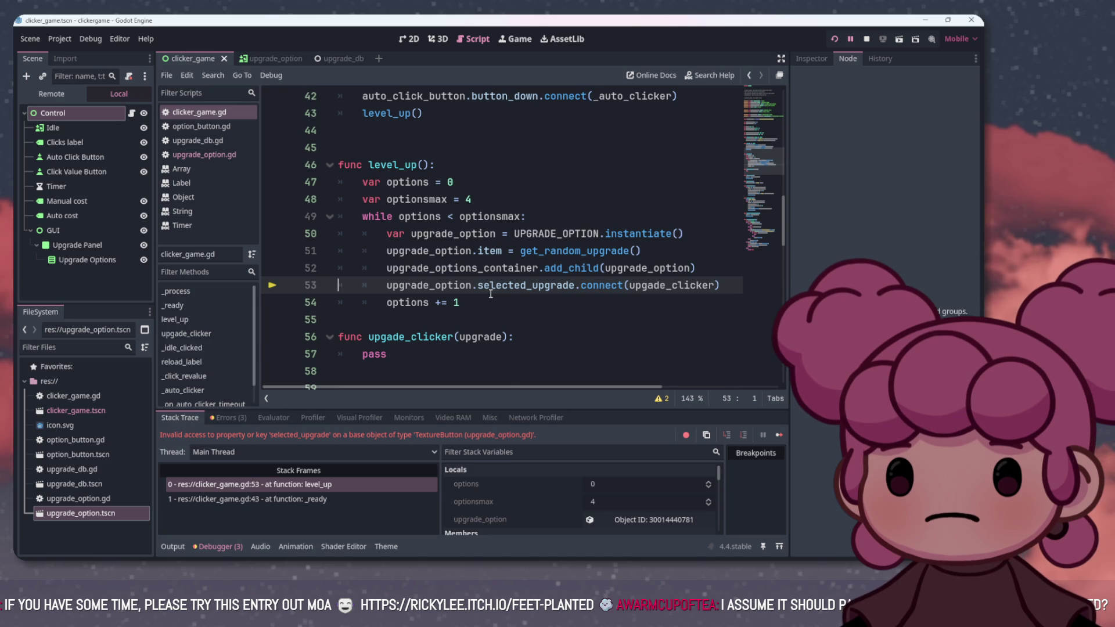
scroll(490, 293, up, 9)
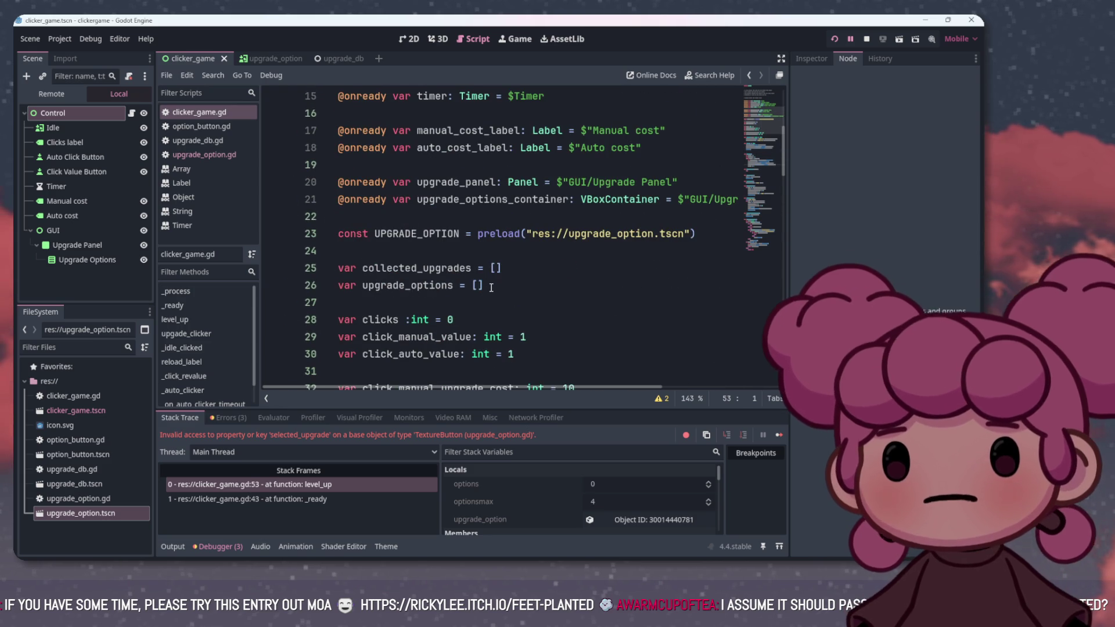
scroll(497, 289, down, 8)
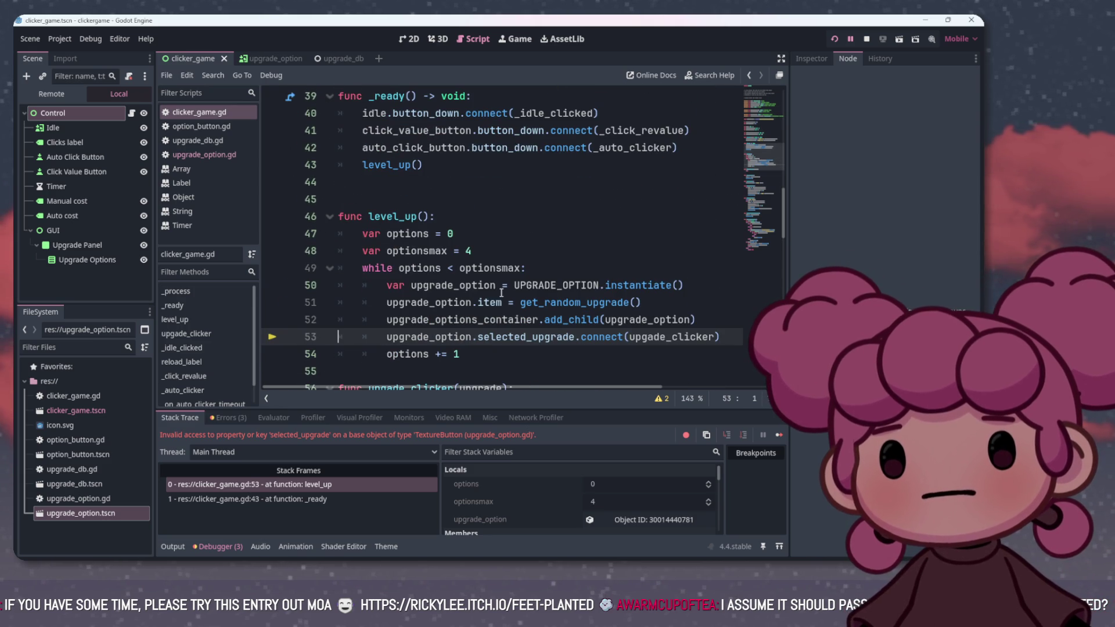
scroll(431, 337, up, 13)
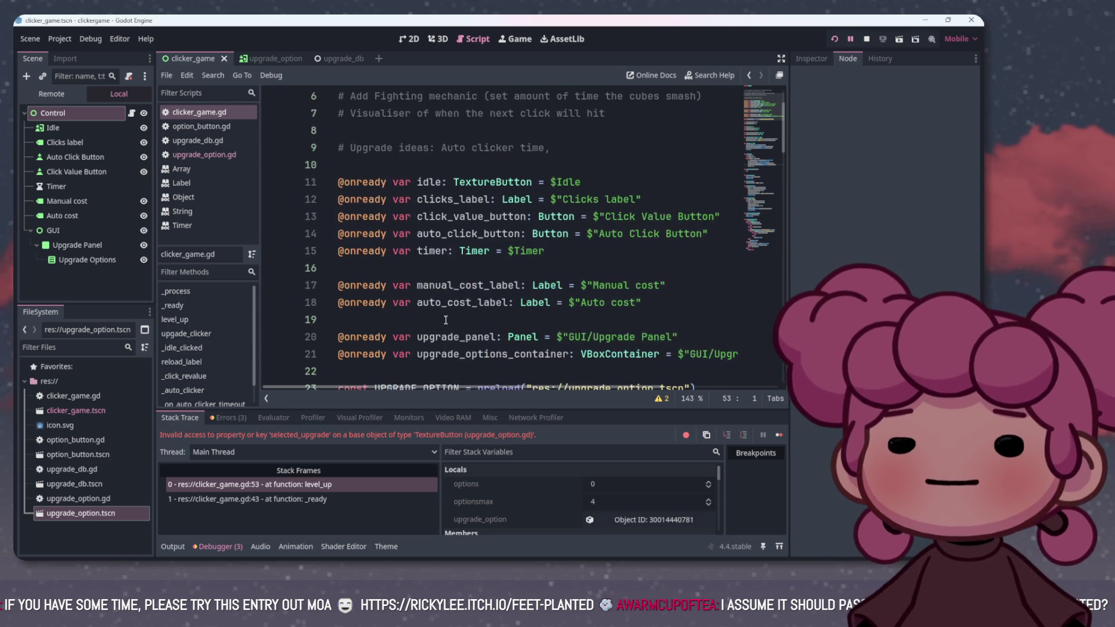
scroll(454, 309, down, 13)
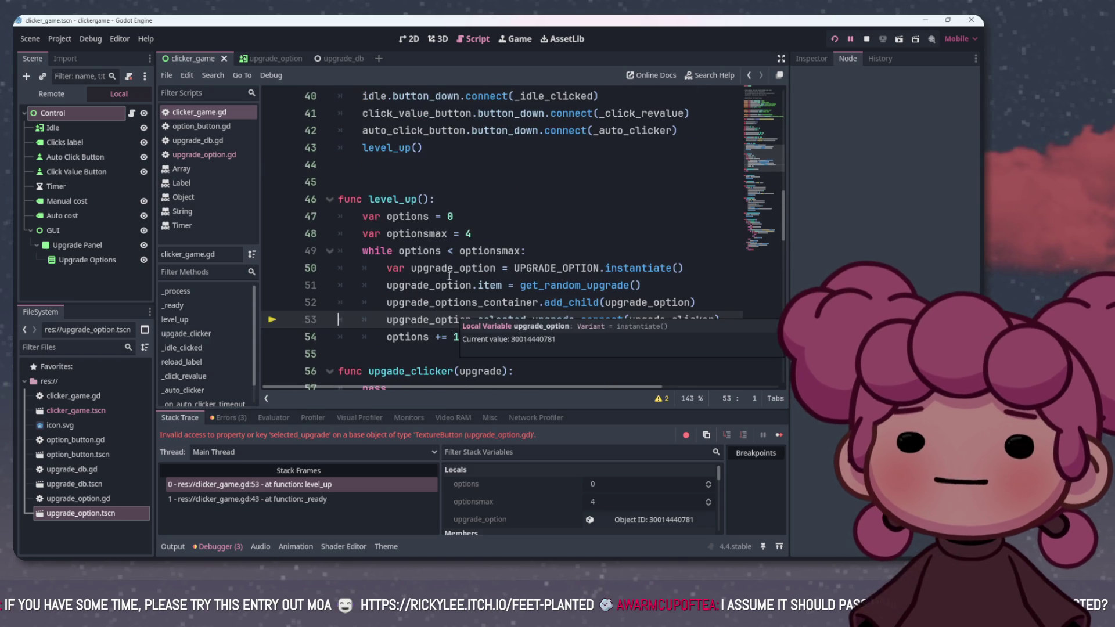
Go to the UPGRADE_OPTION preload line and switch to the upgrade_option scene
ctrl+click(572, 271)
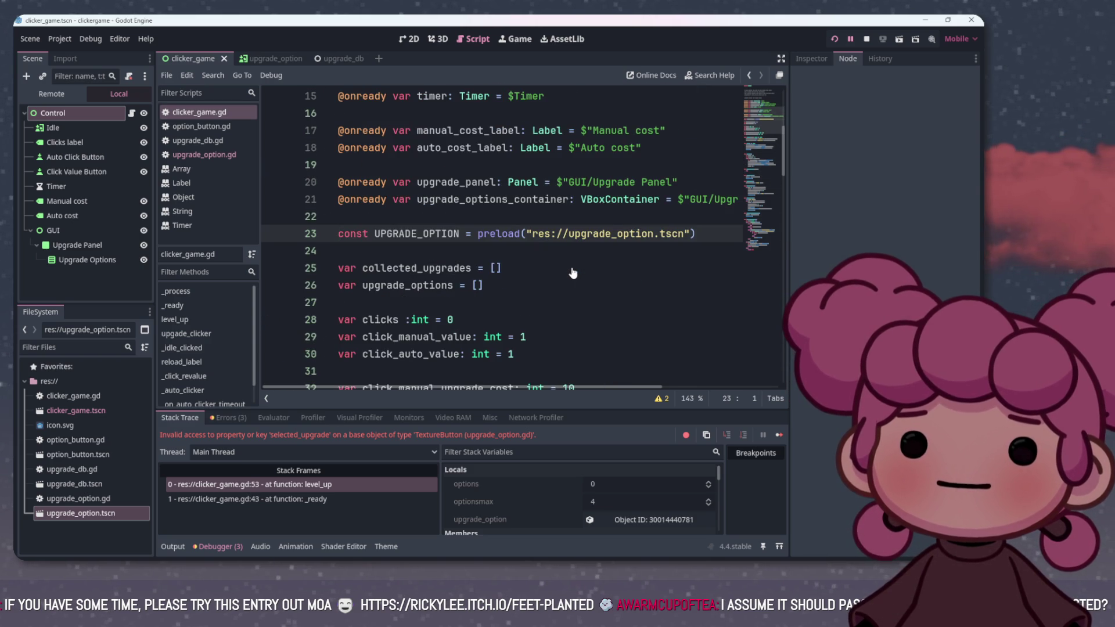
scroll(572, 272, up, 2)
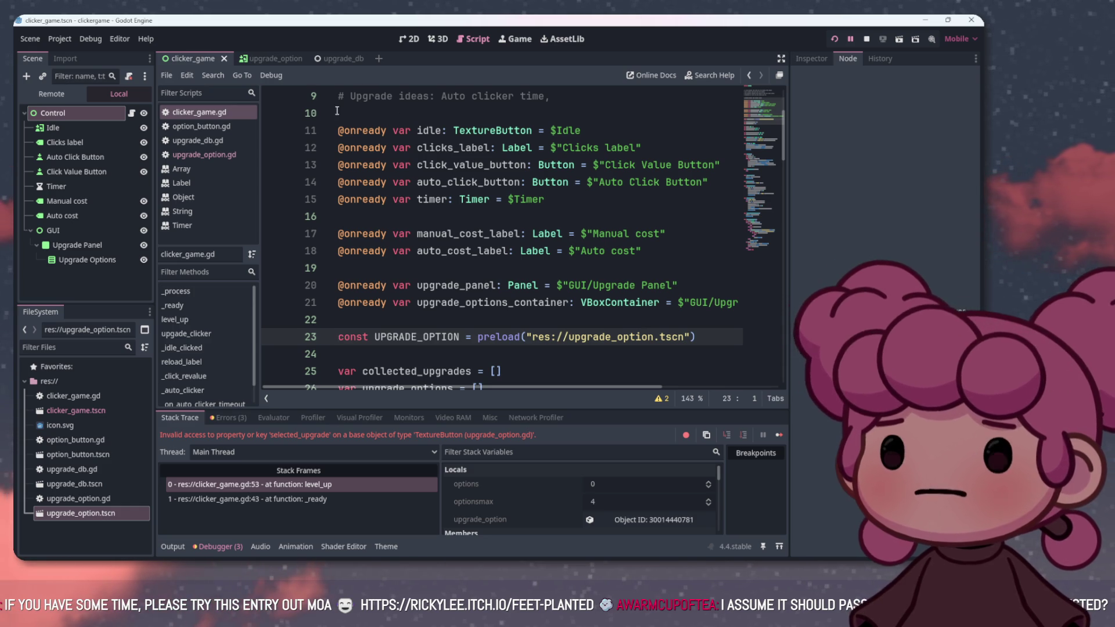
click(277, 60)
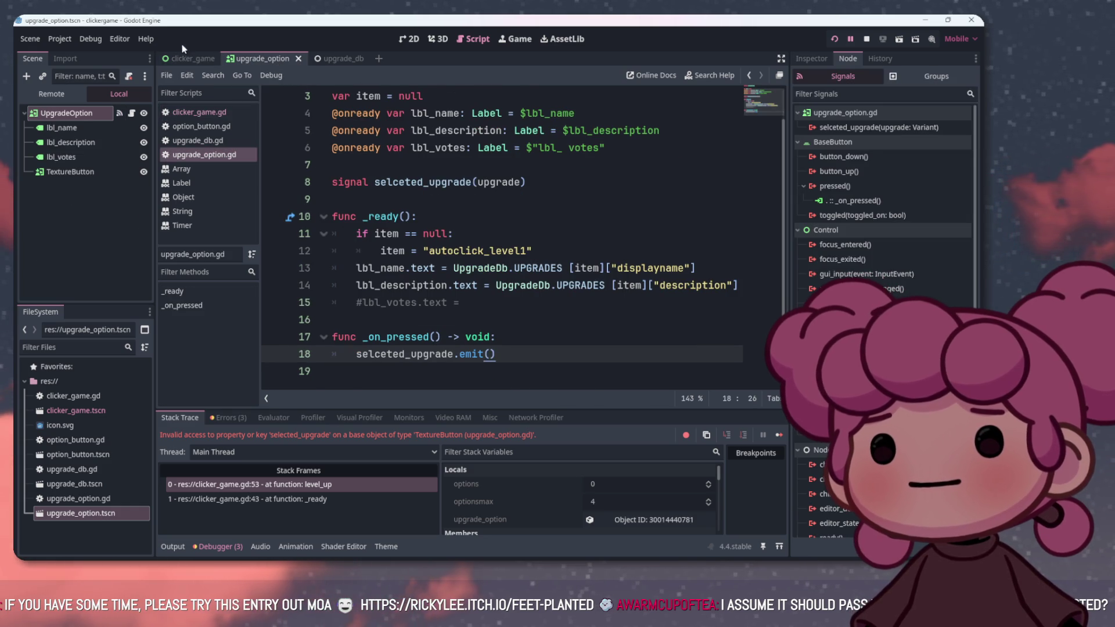
Open the upgrade_option scene from the preload path, then its upgrade_option.gd script
click(186, 58)
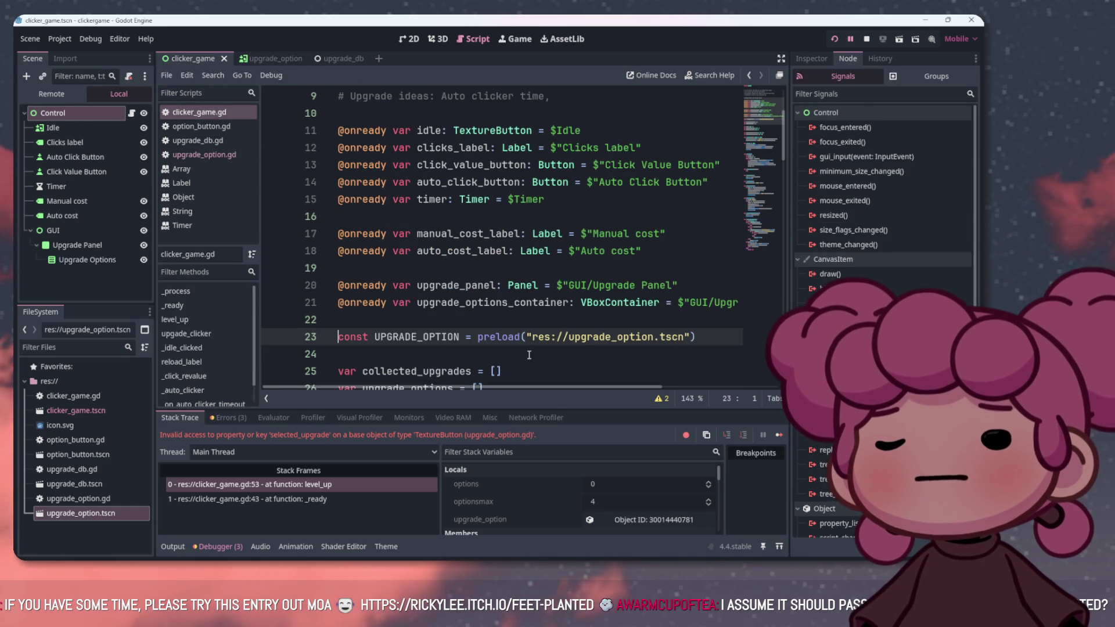
ctrl+click(581, 343)
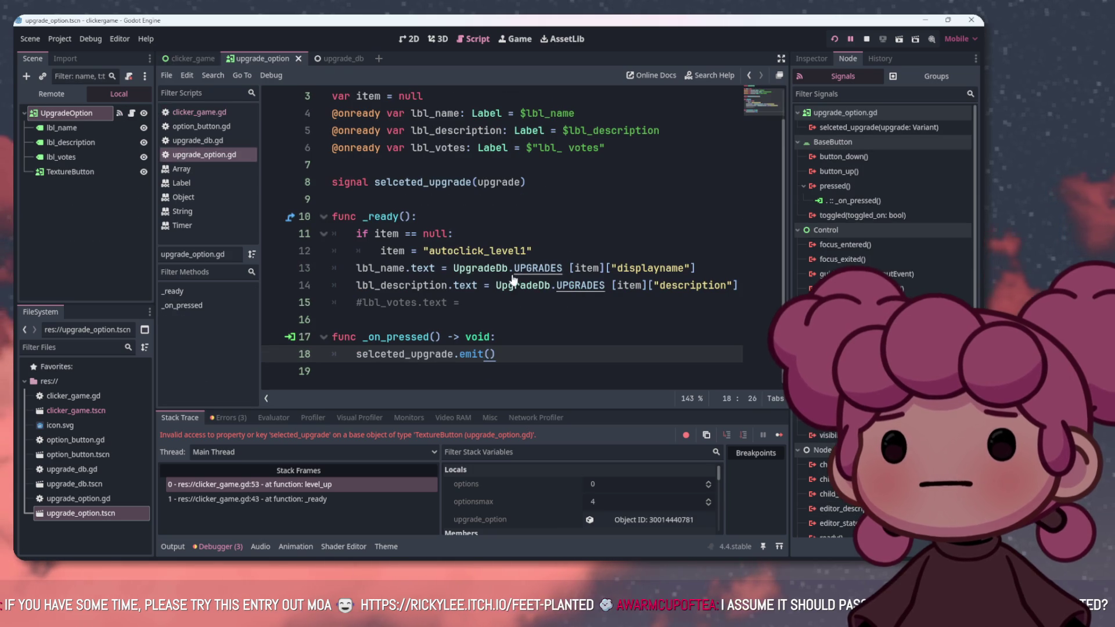
key(ctrl+shift+Tab)
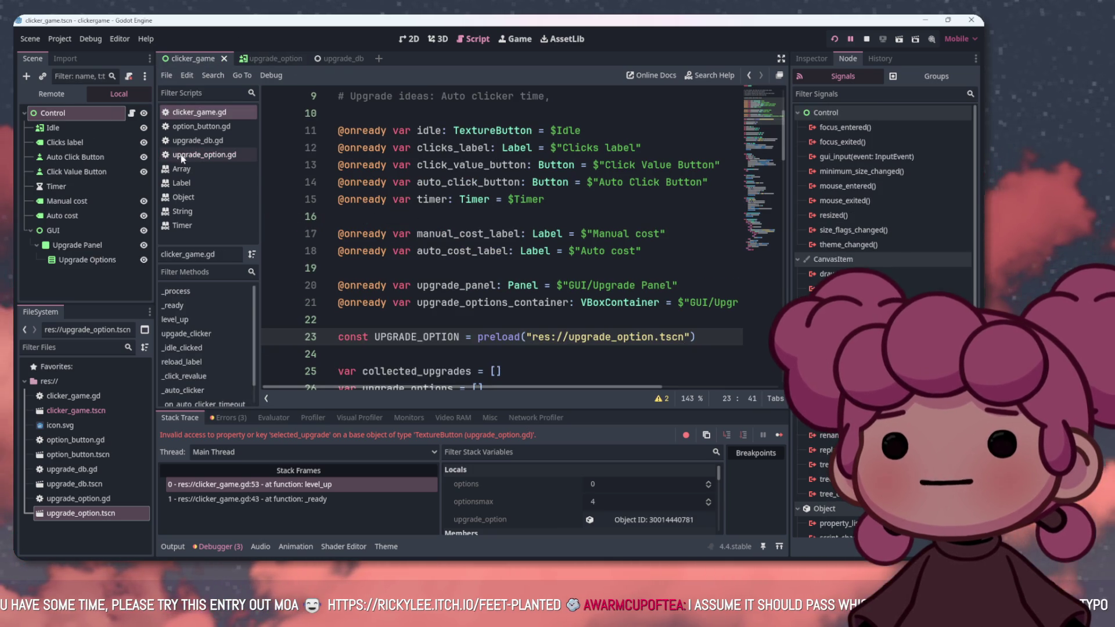
click(204, 154)
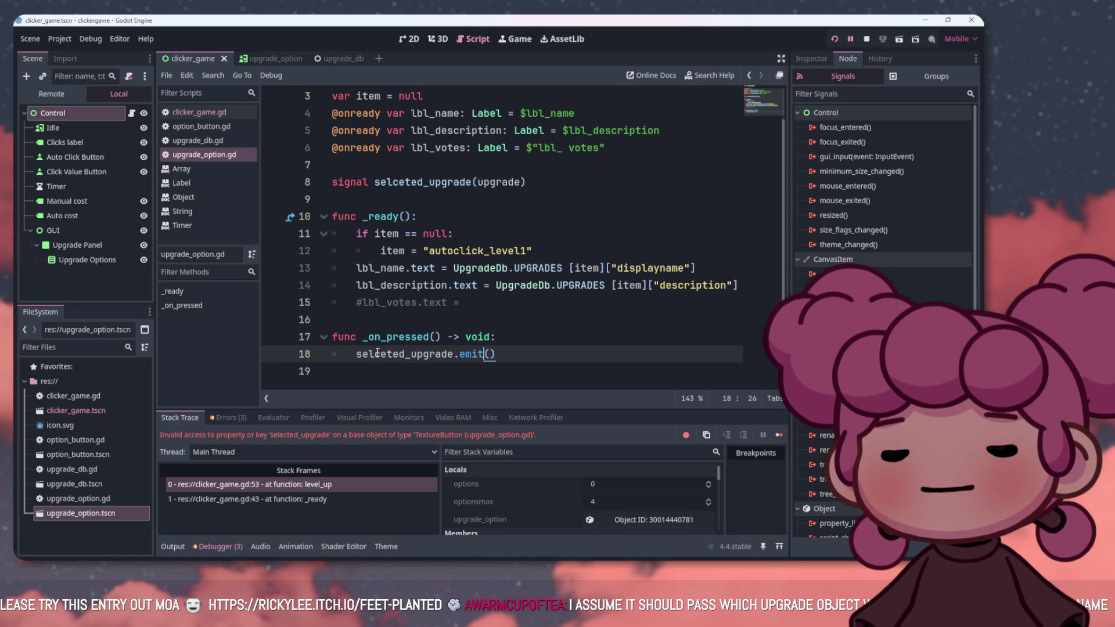
Fix the signal name to selected_upgrade in the line 8 declaration and line 18 emit
text(e)
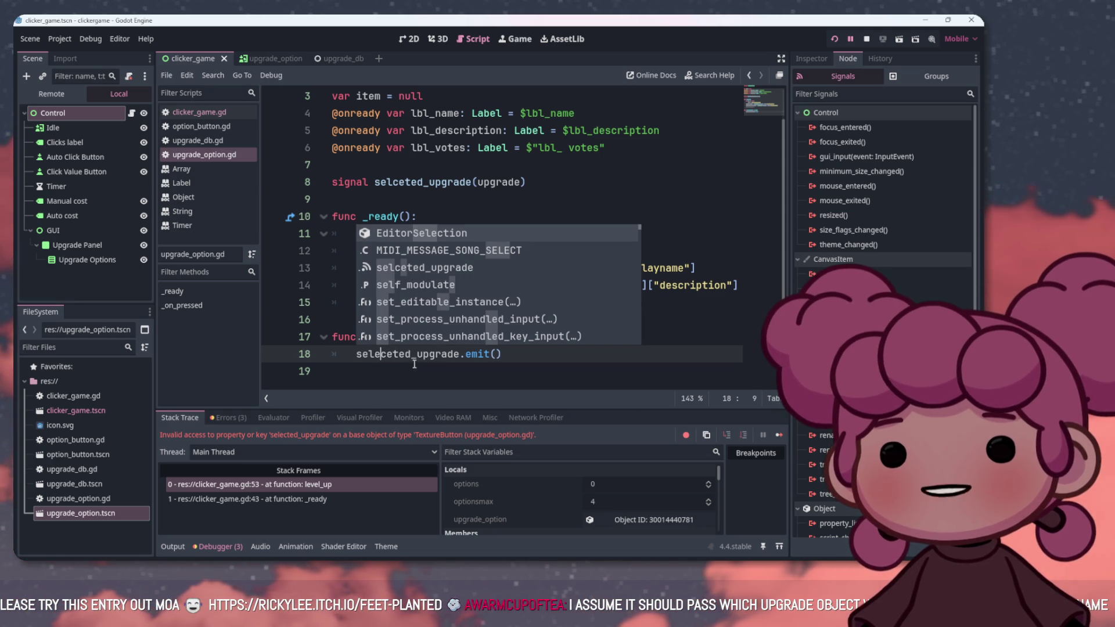
click(391, 354)
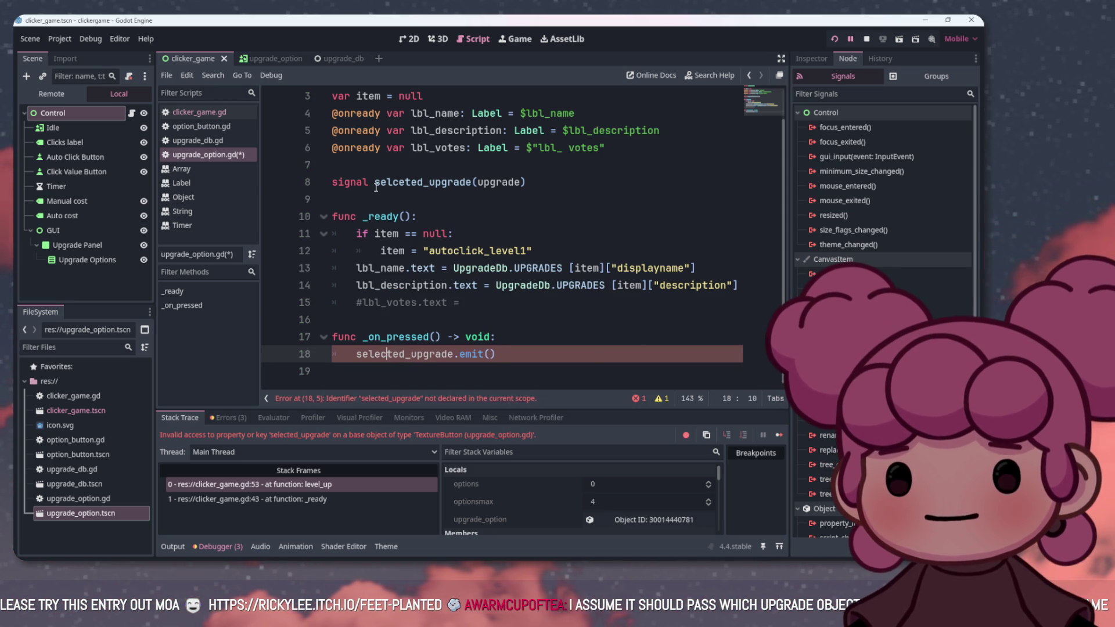
drag(376, 187, 387, 184)
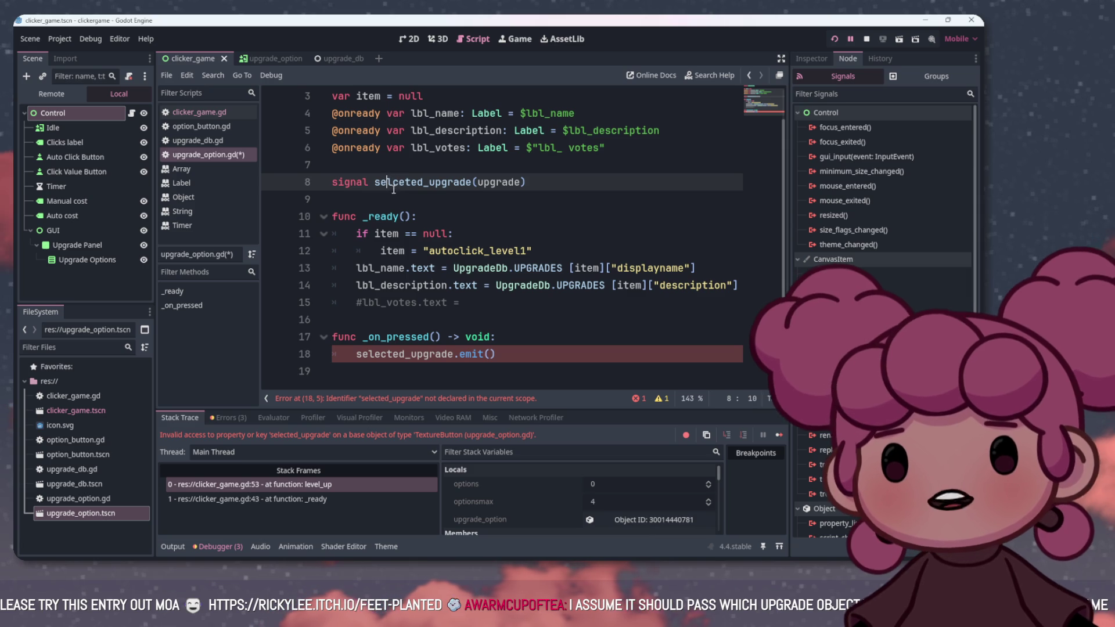
click(397, 182)
text(e)
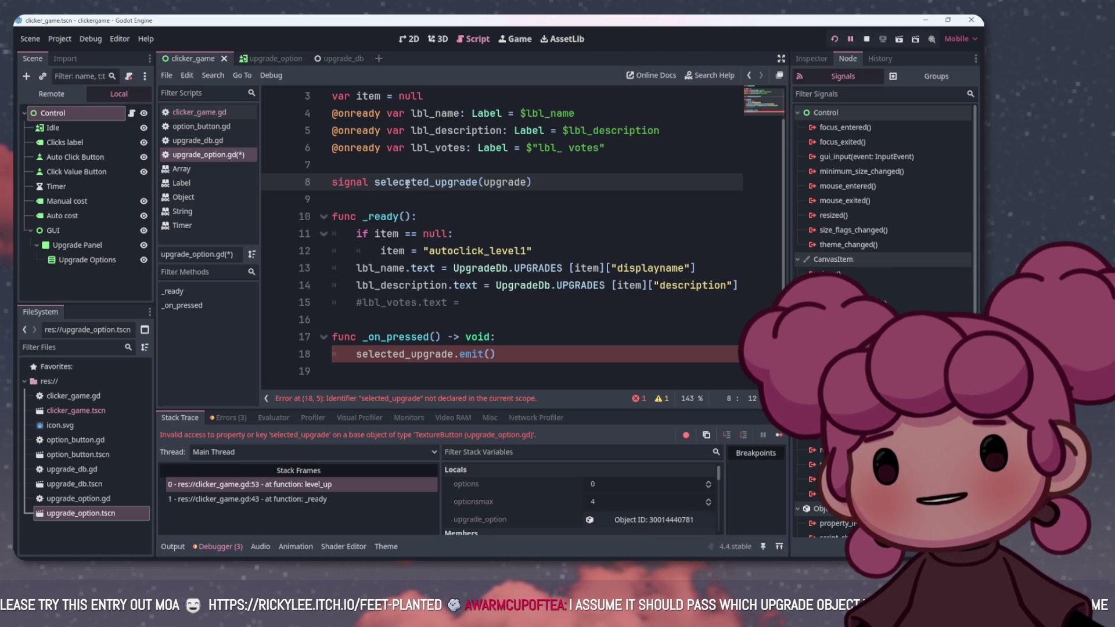
click(405, 182)
text(te)
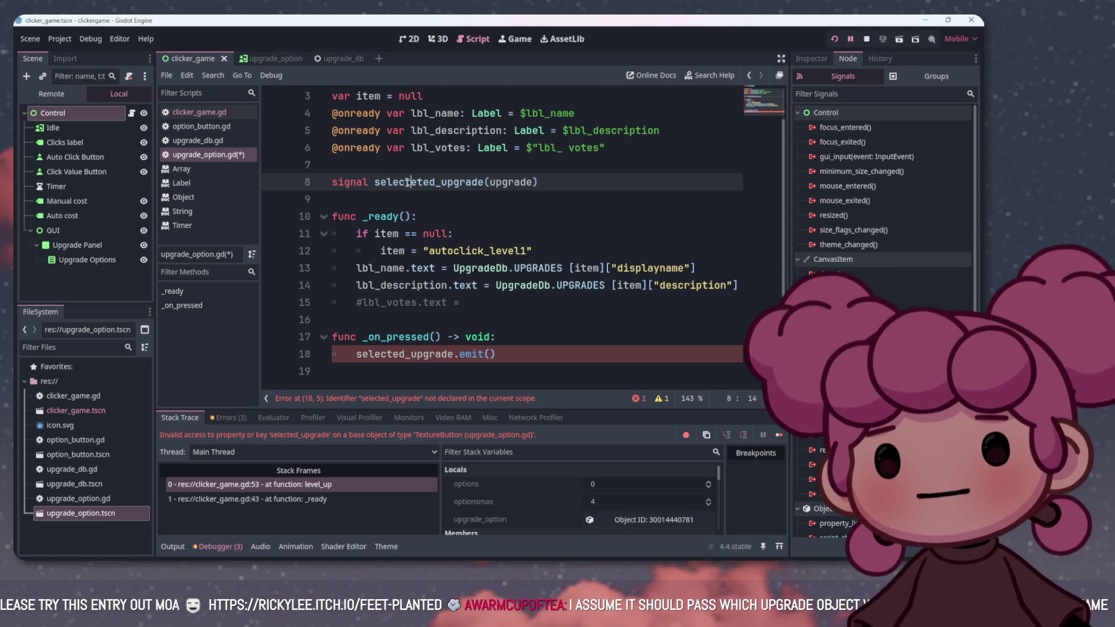
key(Delete)
key(Delete)
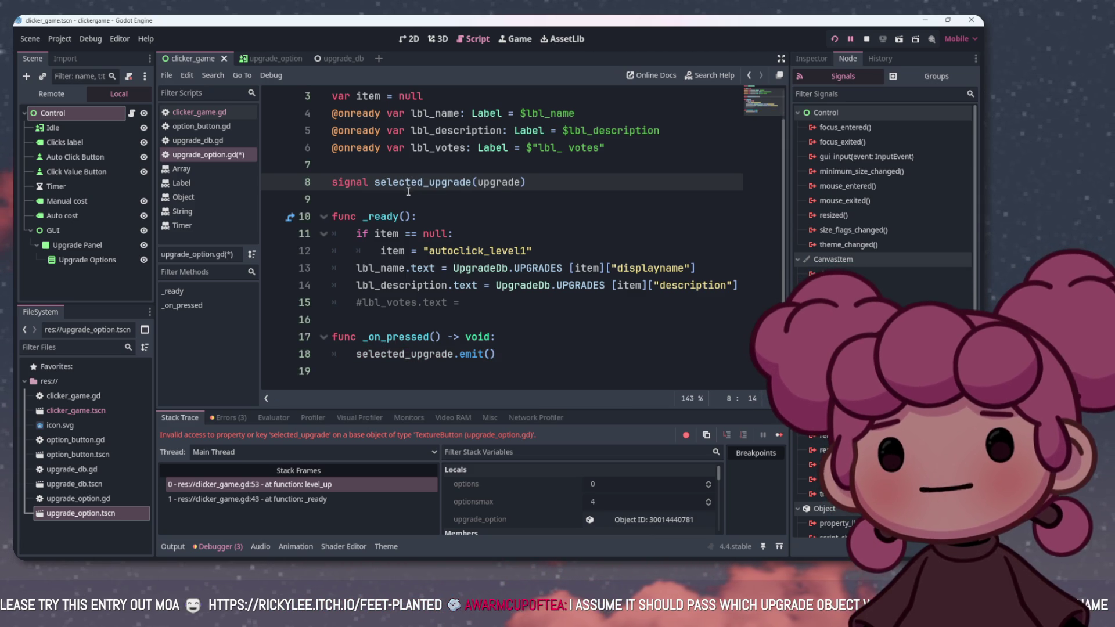
drag(375, 182, 423, 185)
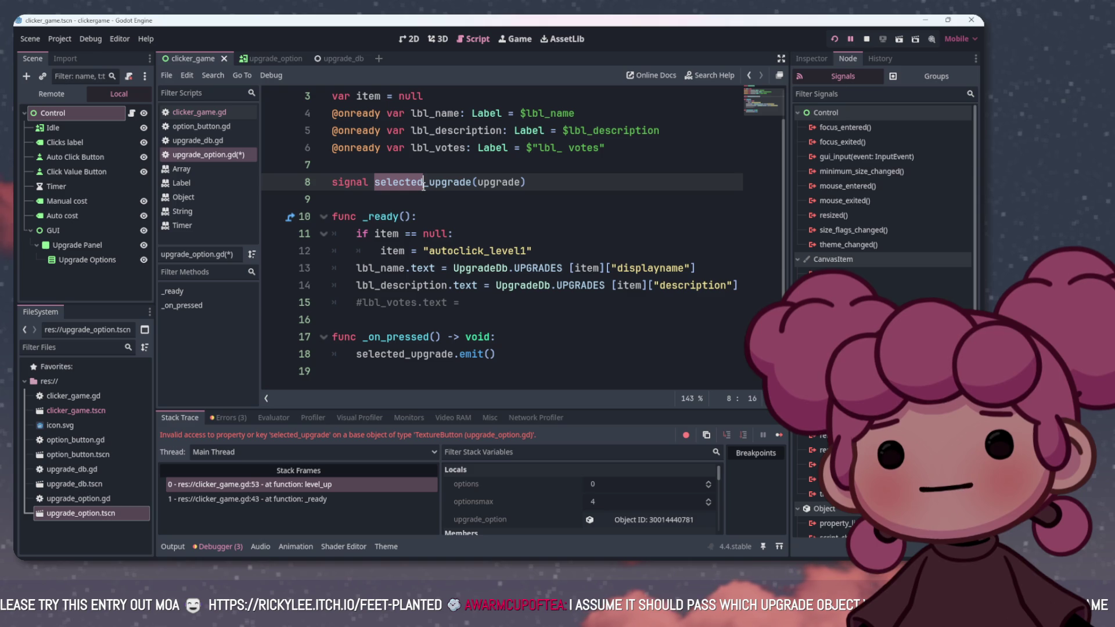
drag(360, 354, 407, 357)
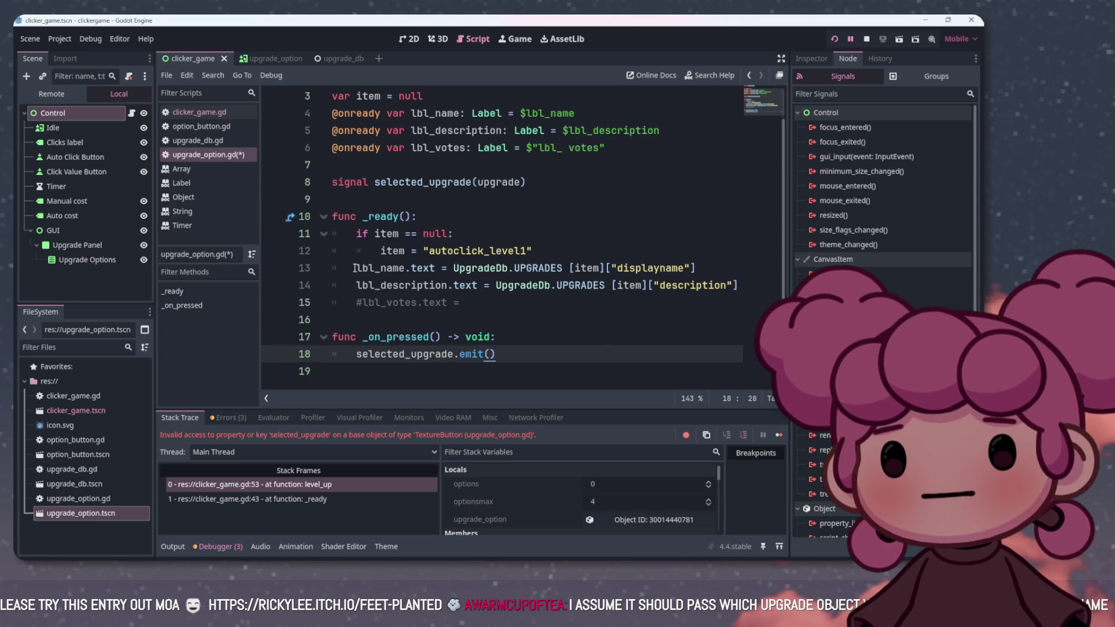
Check the selected_upgrade connection on clicker_game.gd line 53 and restart the game
click(210, 113)
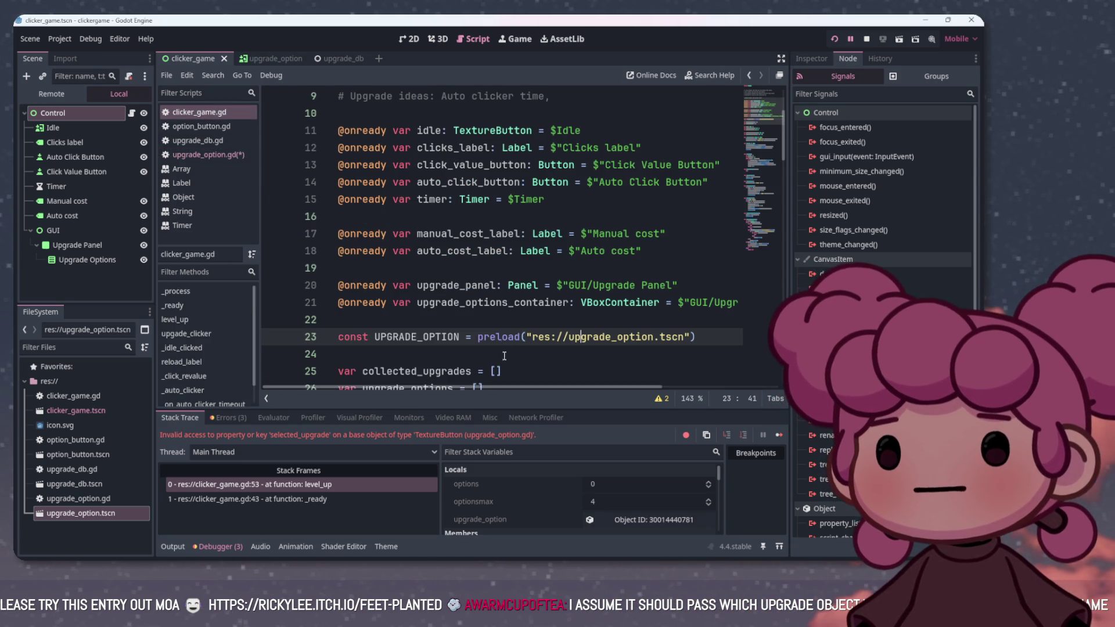
scroll(506, 355, down, 7)
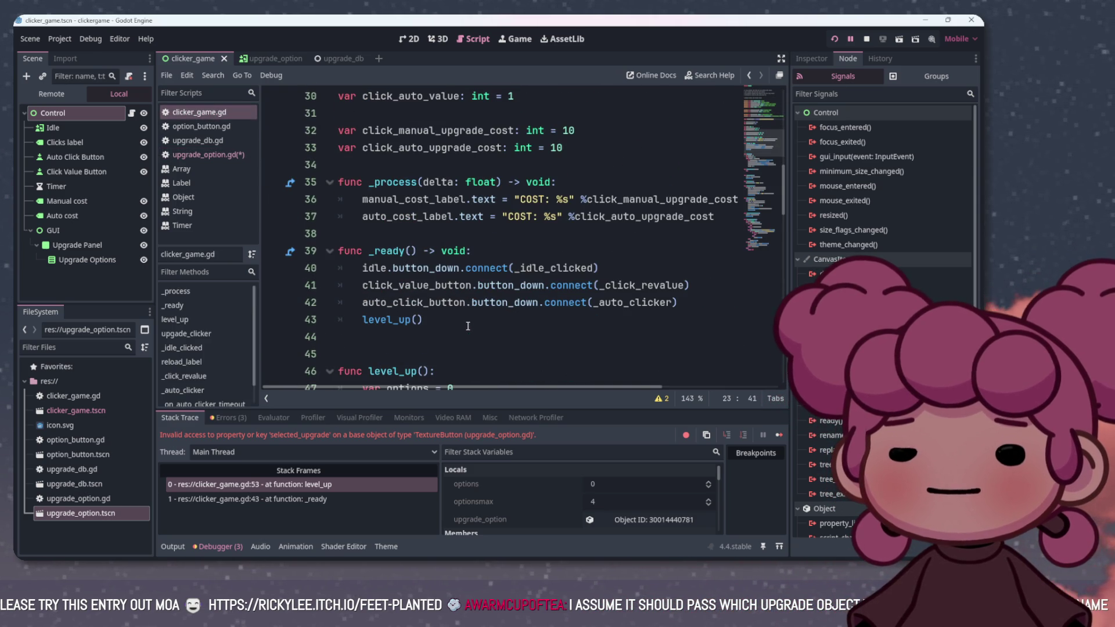
scroll(468, 326, down, 3)
drag(479, 337, 529, 337)
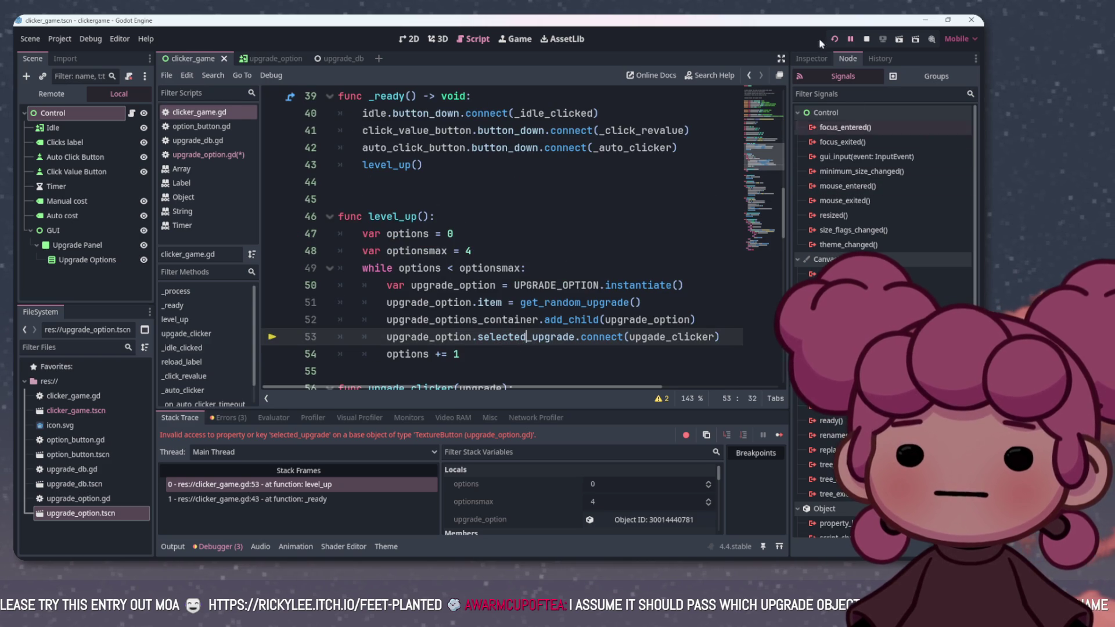
click(836, 39)
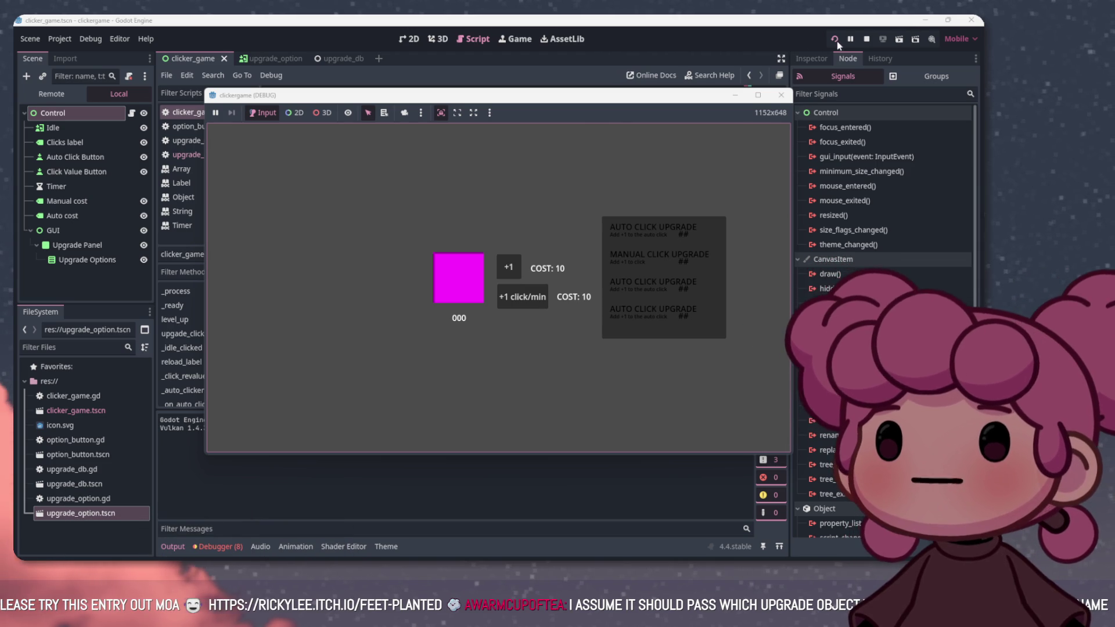
Stop the game and replace pass in upgade_clicker with print("upgrade clicked")
click(866, 38)
scroll(679, 203, down, 1)
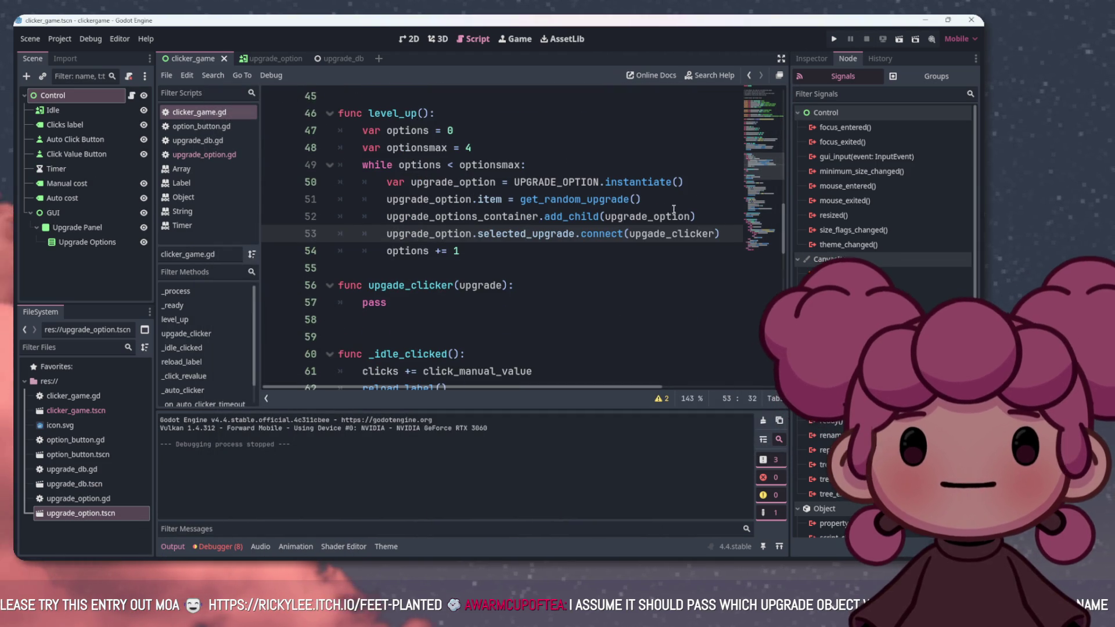
double_click(365, 303)
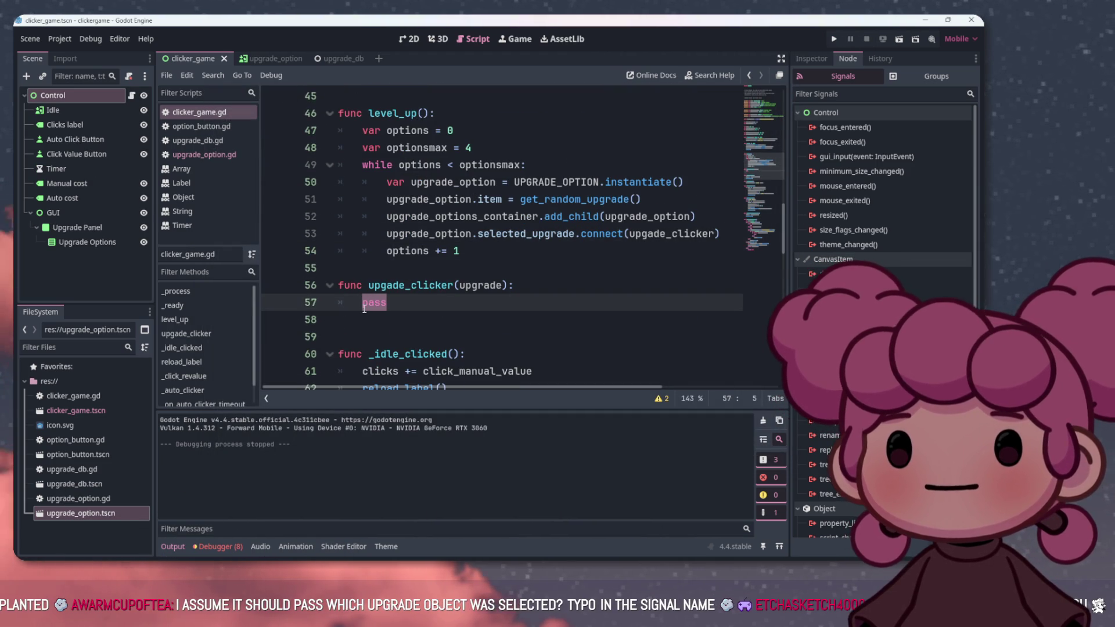
text(p)
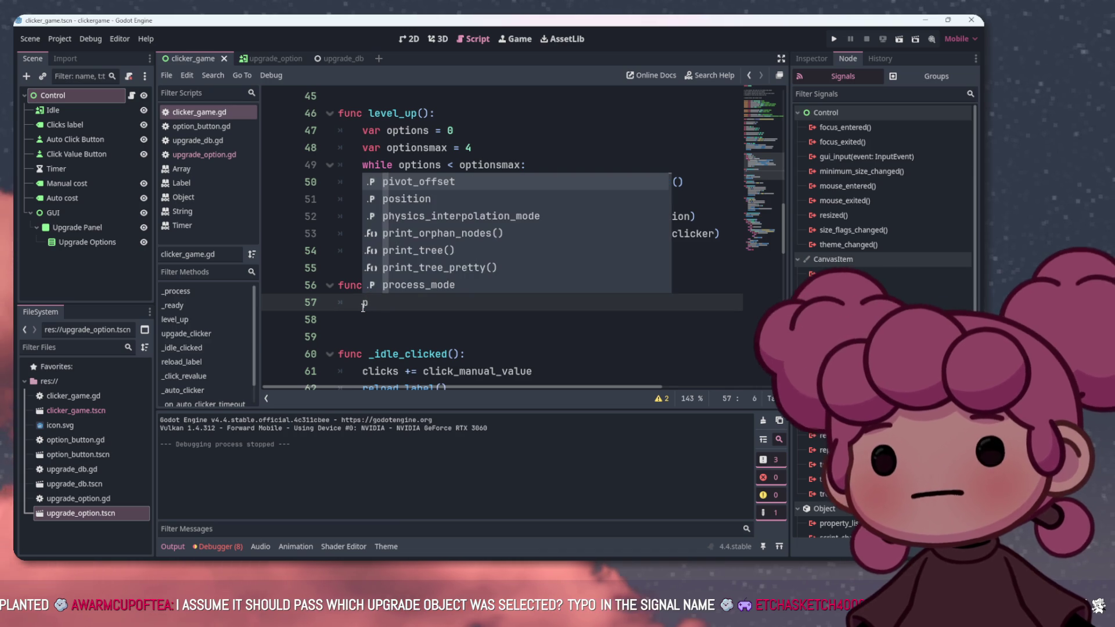
text(rin')
key(BackSpace)
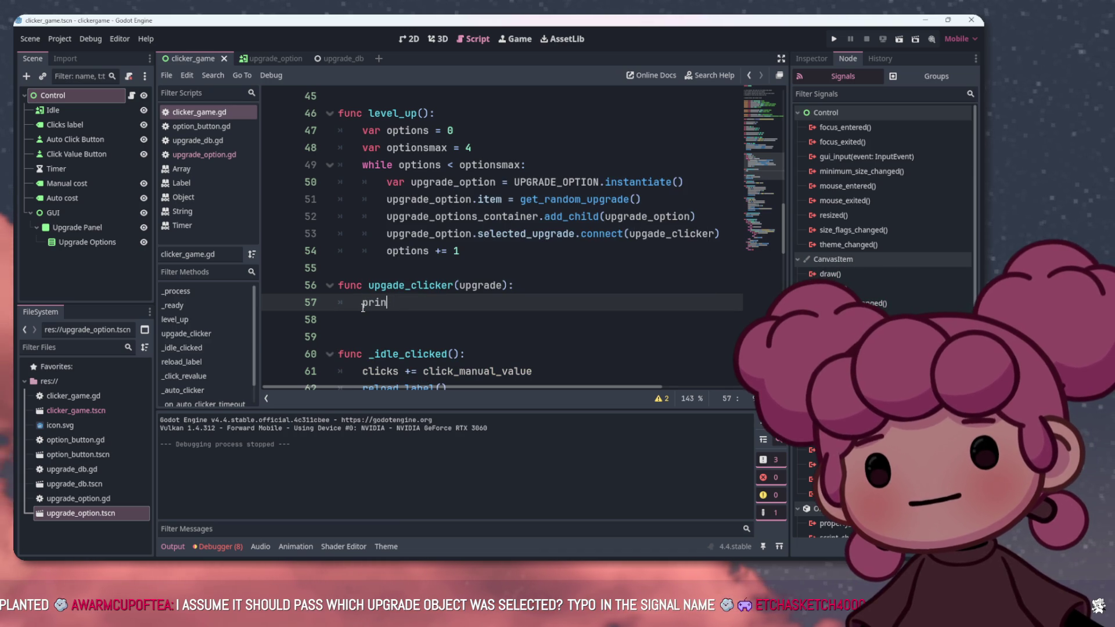
text(t()
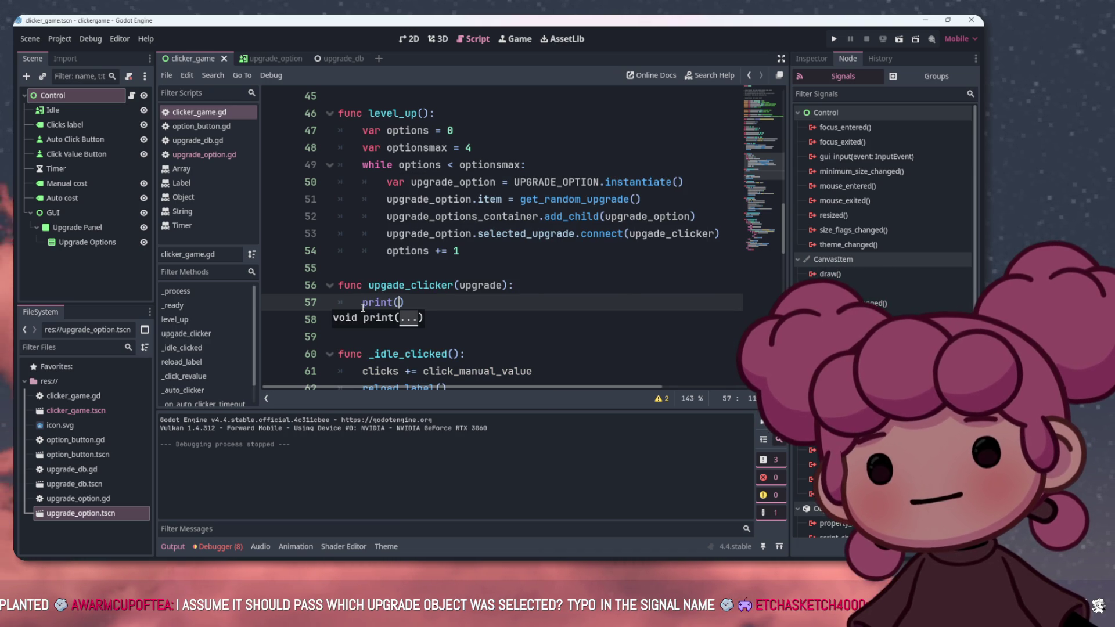
text("upgrade clicked)
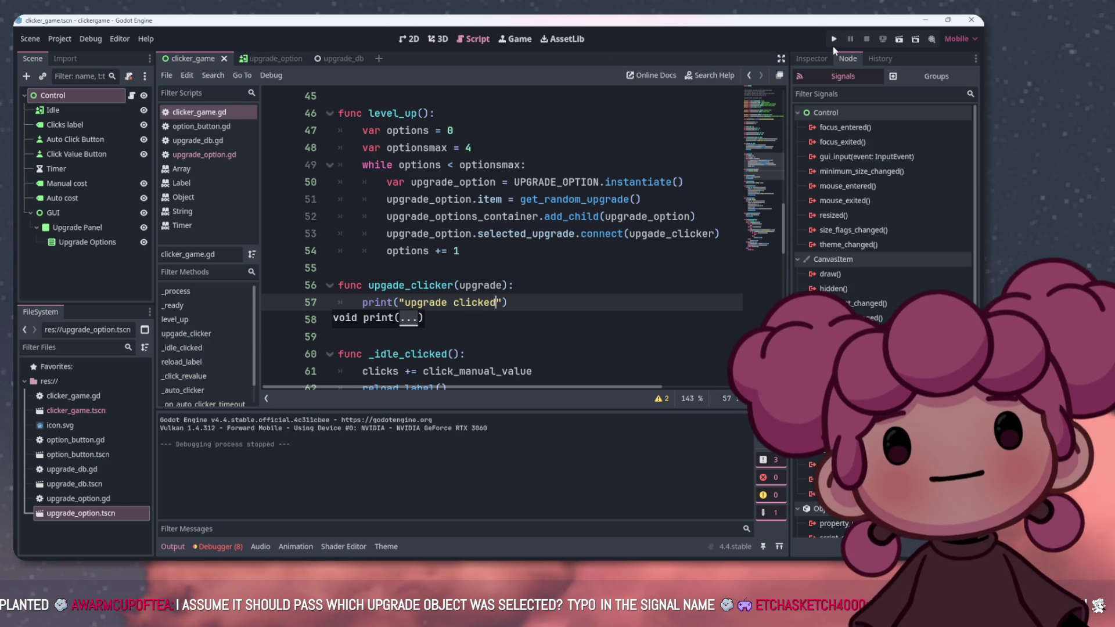
Test-run the game, stop it, and go to the misspelled handler name
click(833, 41)
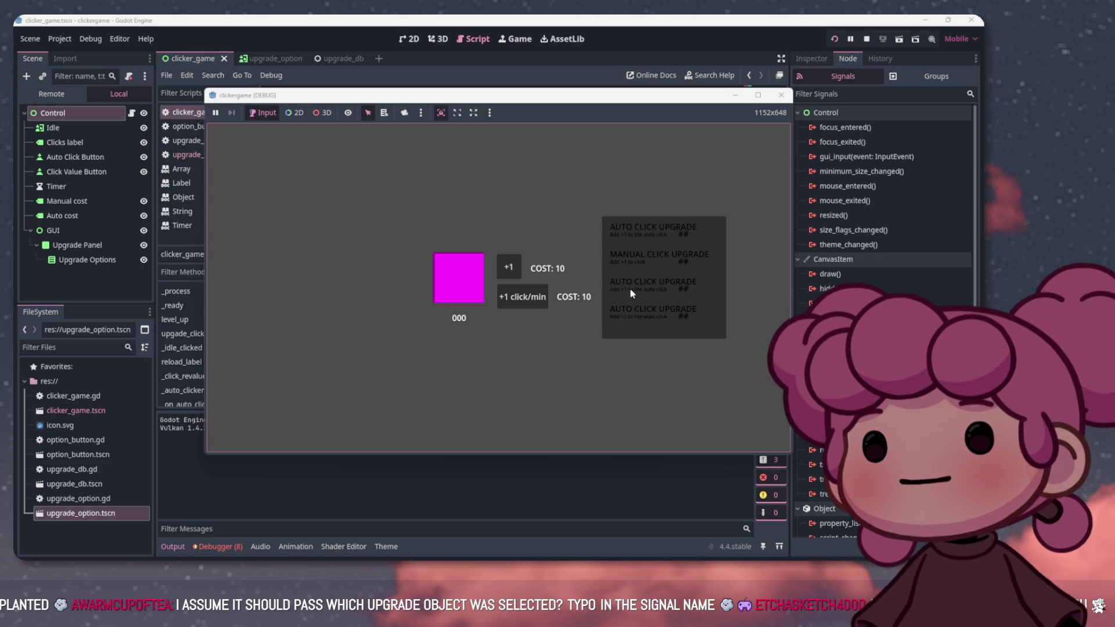
key(F8)
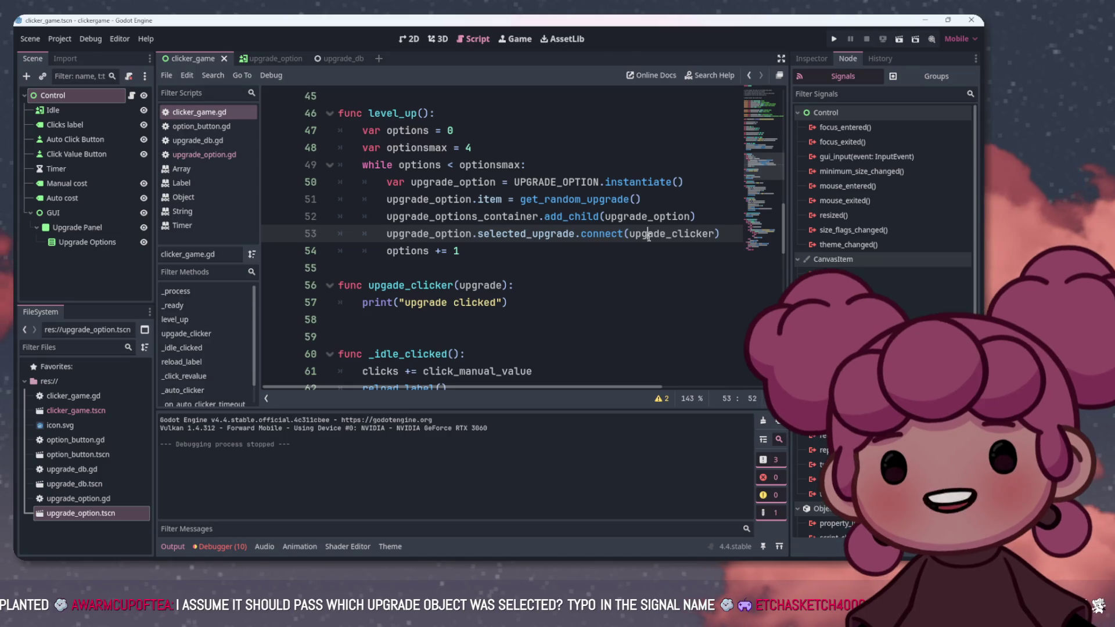
key(ctrl+space)
click(387, 287)
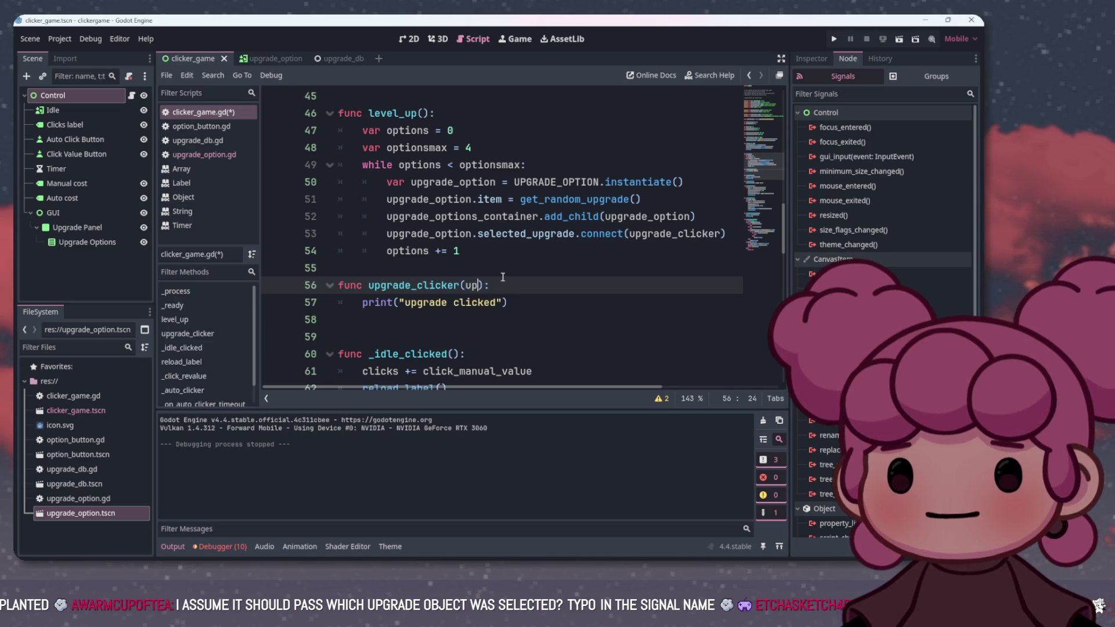
Run the game, earn clicks on the magenta square and buy manual and per-minute auto click upgrades
click(833, 40)
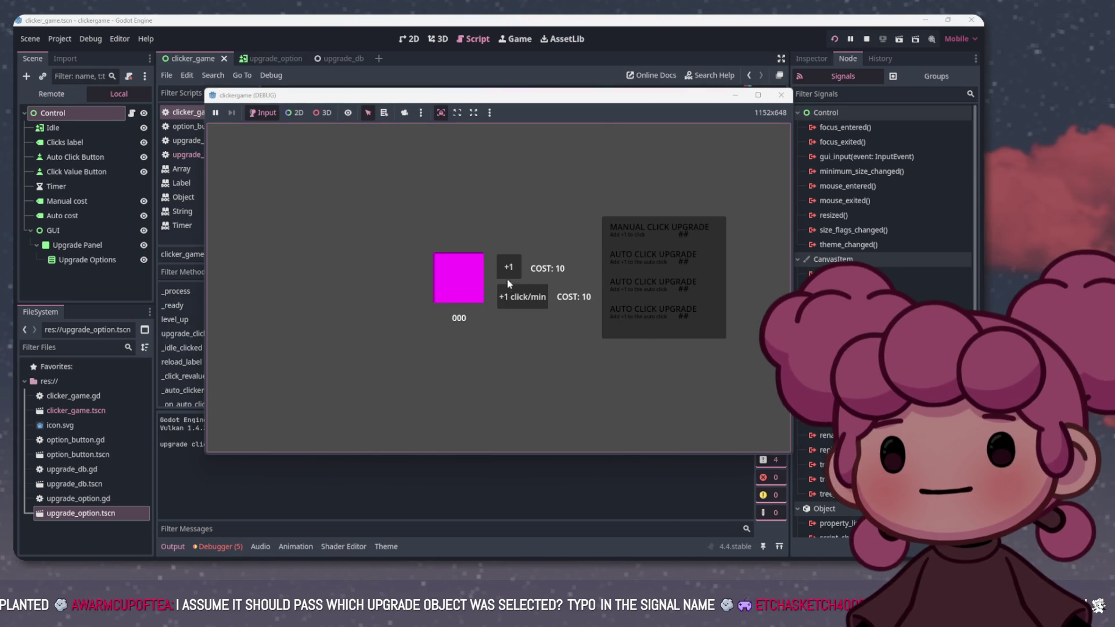
click(508, 267)
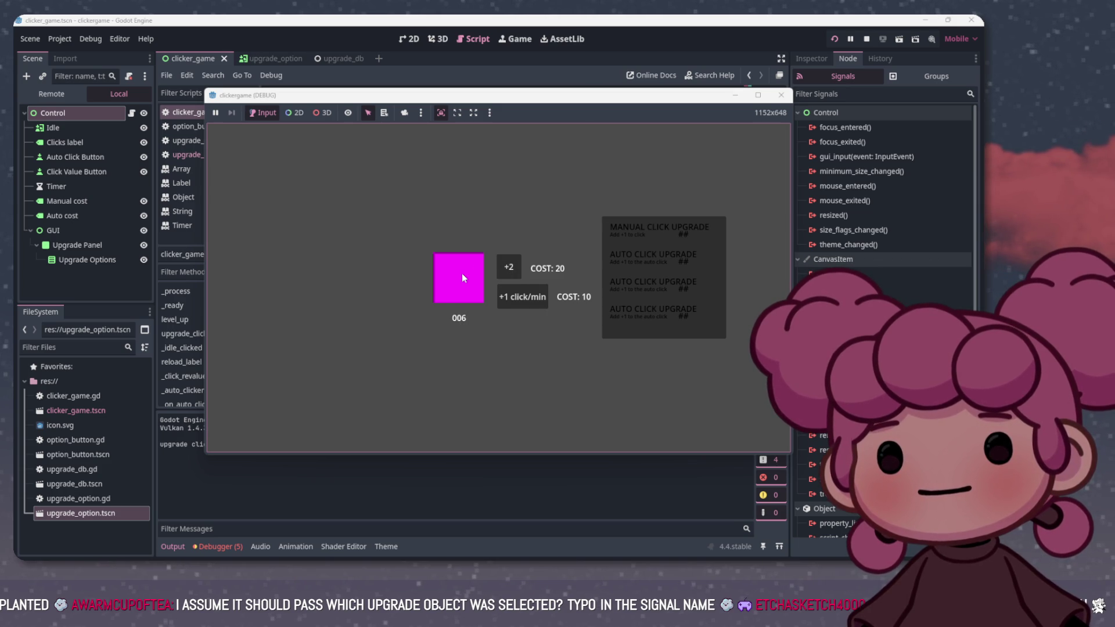
click(464, 277)
click(507, 268)
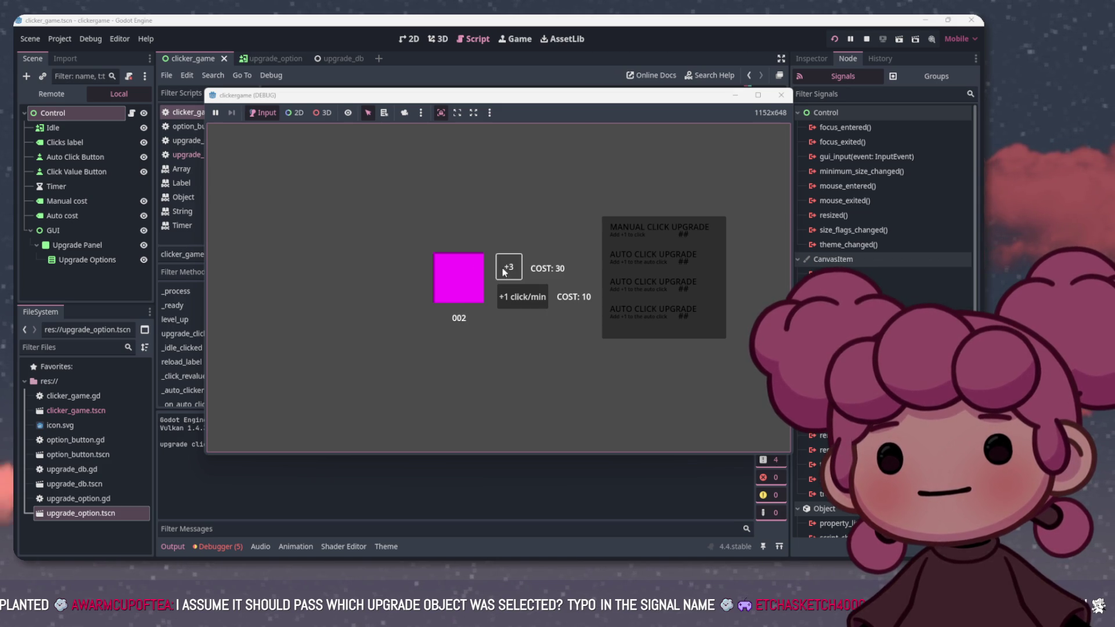
click(479, 278)
click(523, 297)
click(462, 288)
click(462, 288)
click(465, 288)
click(465, 287)
click(466, 289)
click(465, 285)
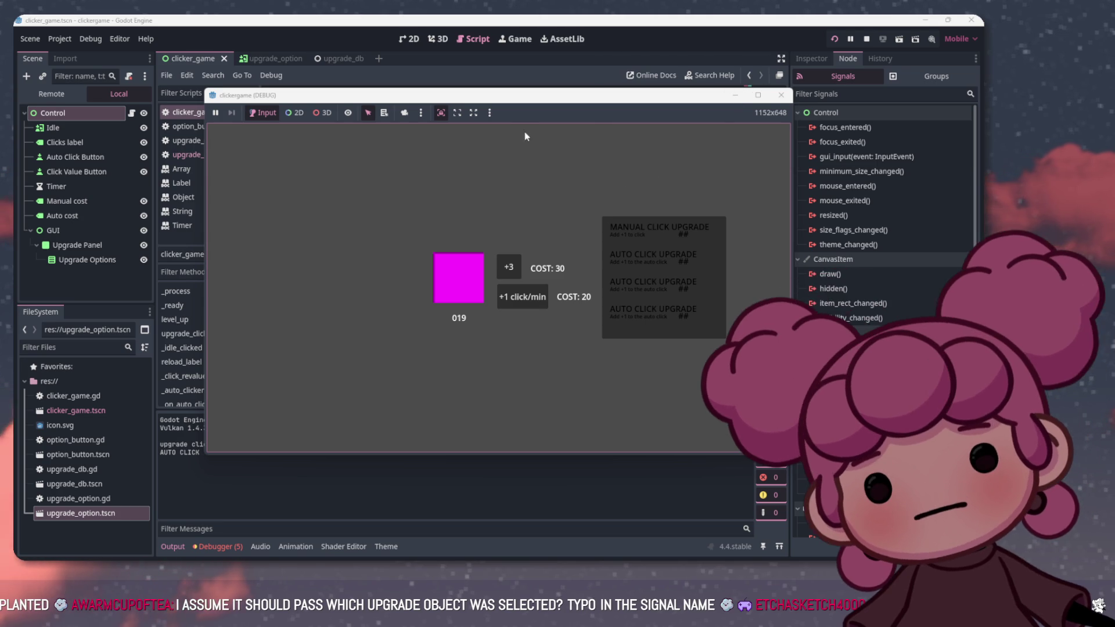
mouse_move(509, 100)
mouse_down()
mouse_move(584, 186)
mouse_move(603, 149)
mouse_move(569, 115)
mouse_up()
click(577, 314)
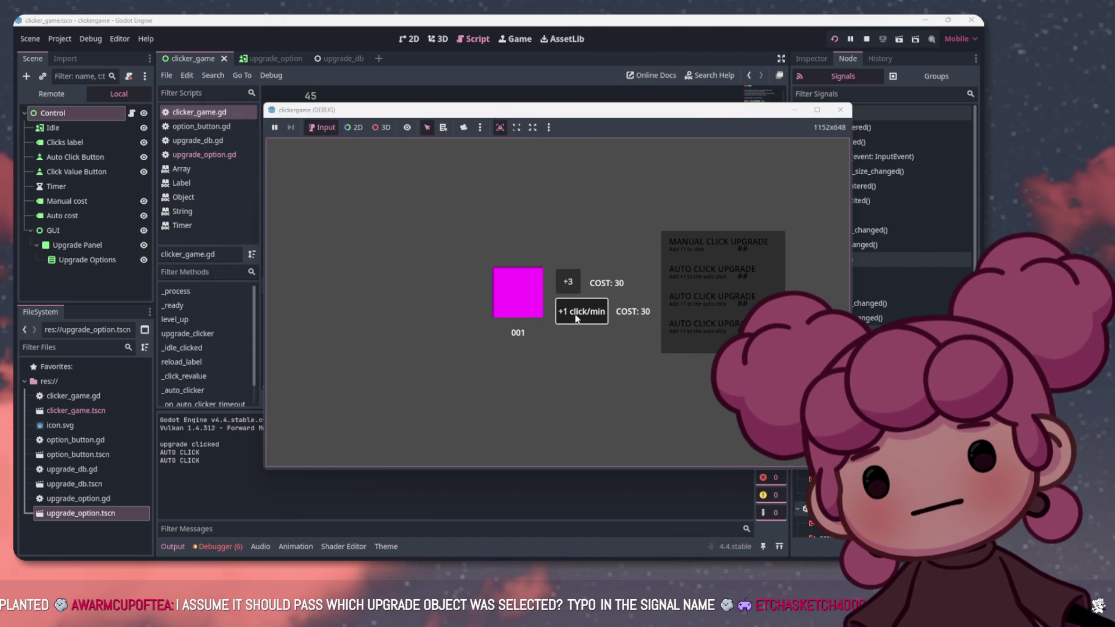
click(488, 291)
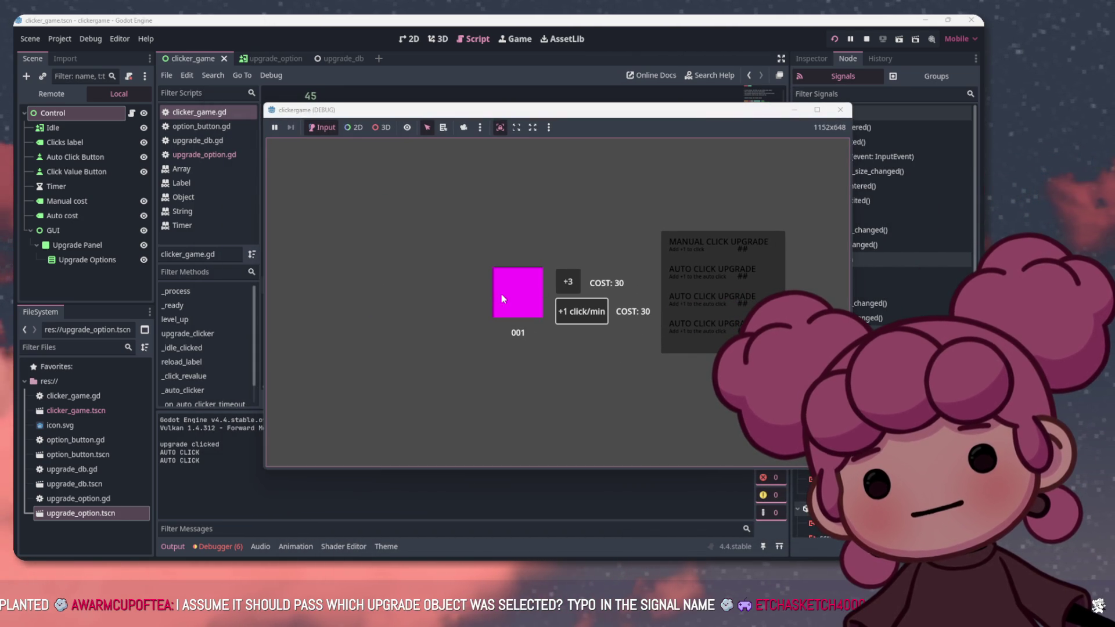
click(501, 291)
Click each upgrade option repeatedly to test the selected_upgrade signal, and stop the game
click(695, 290)
click(695, 290)
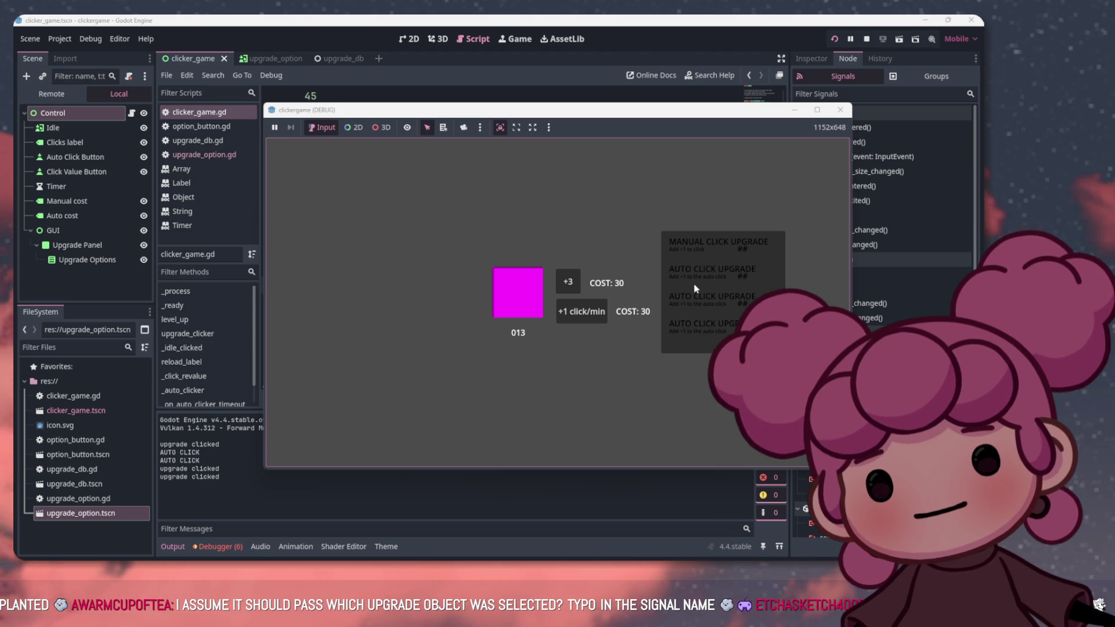
click(693, 302)
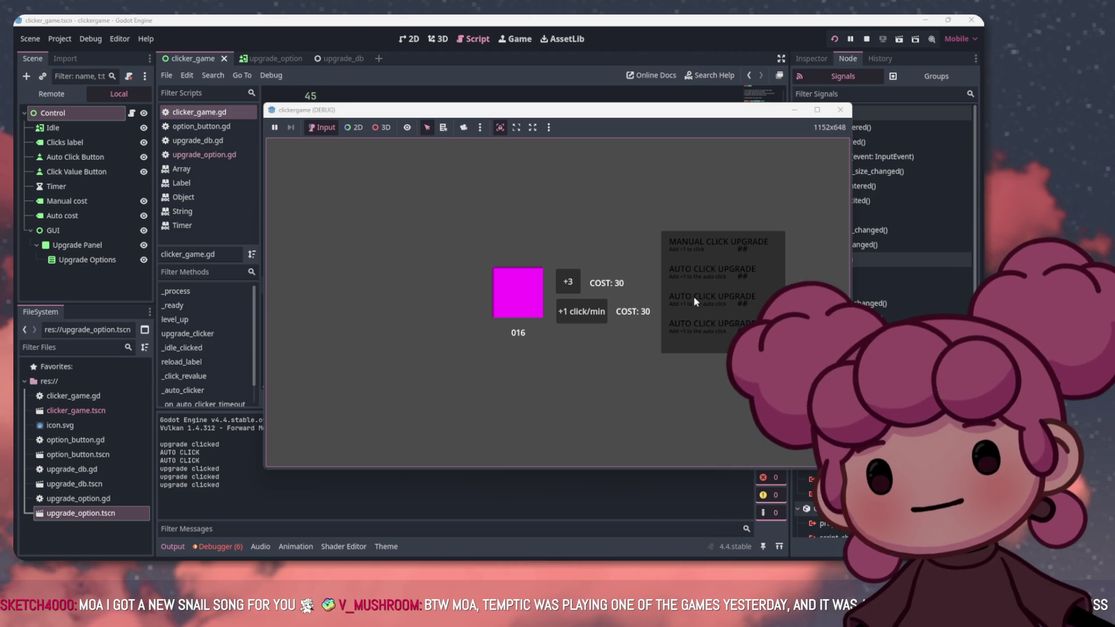
click(698, 324)
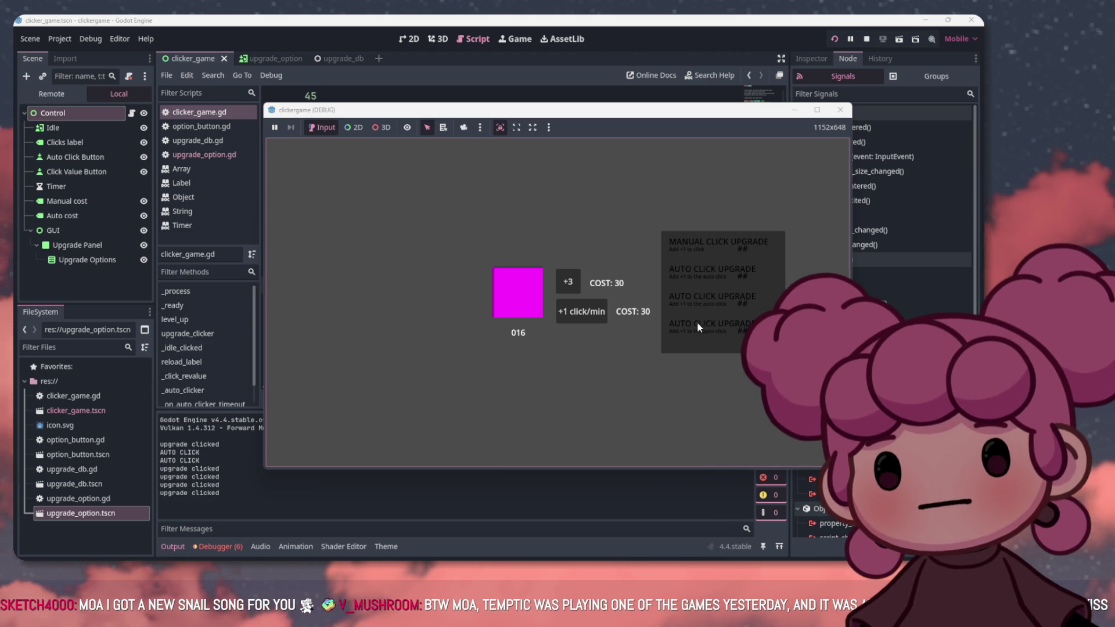
click(722, 326)
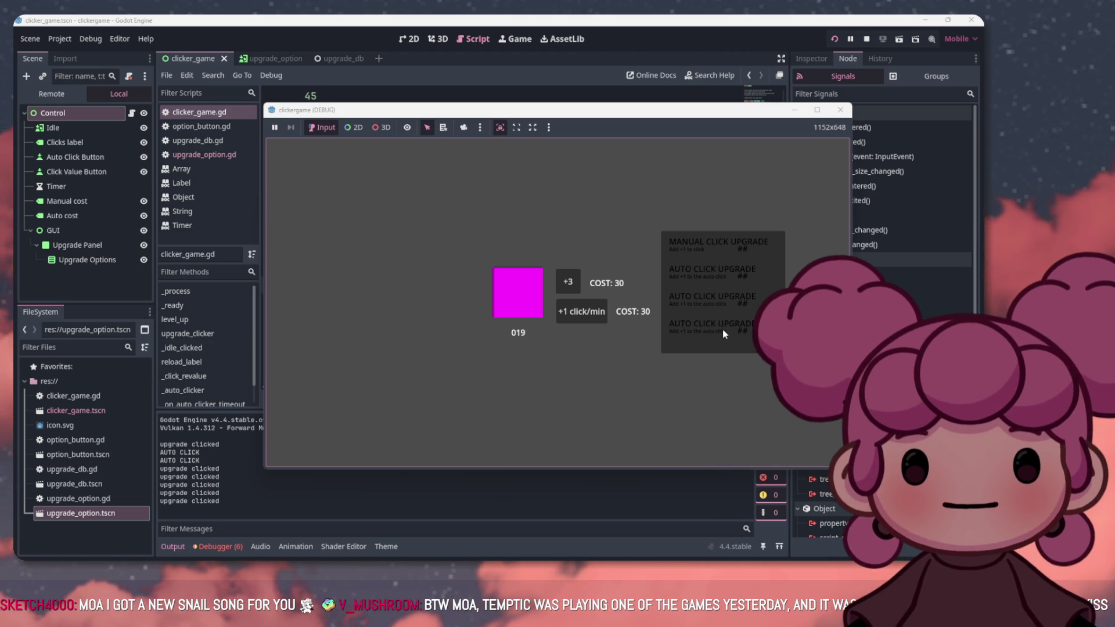
click(763, 330)
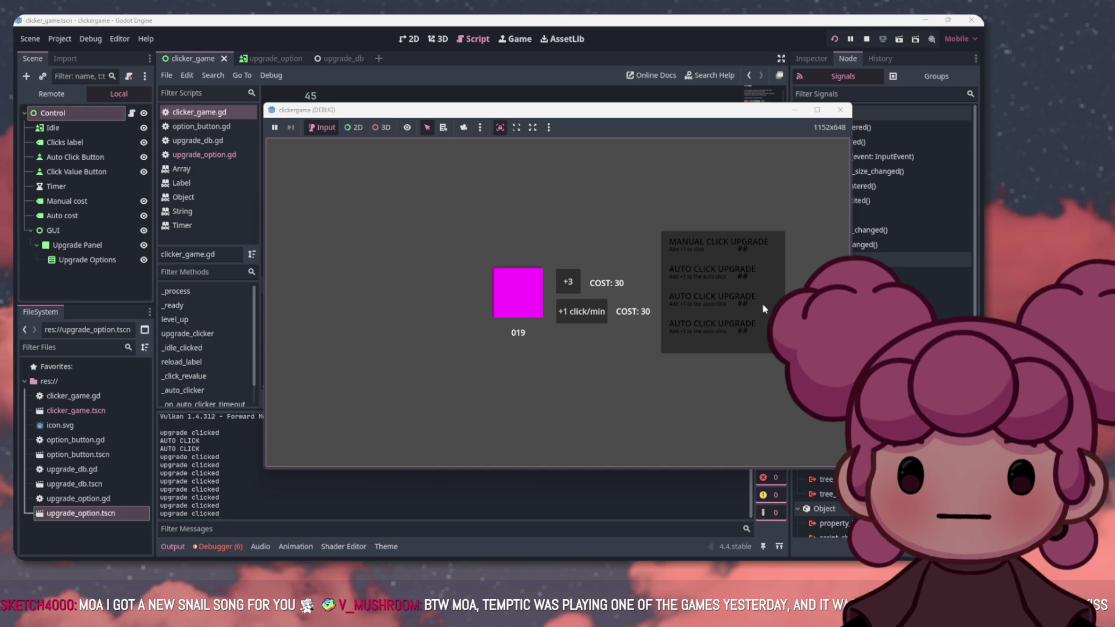
click(865, 39)
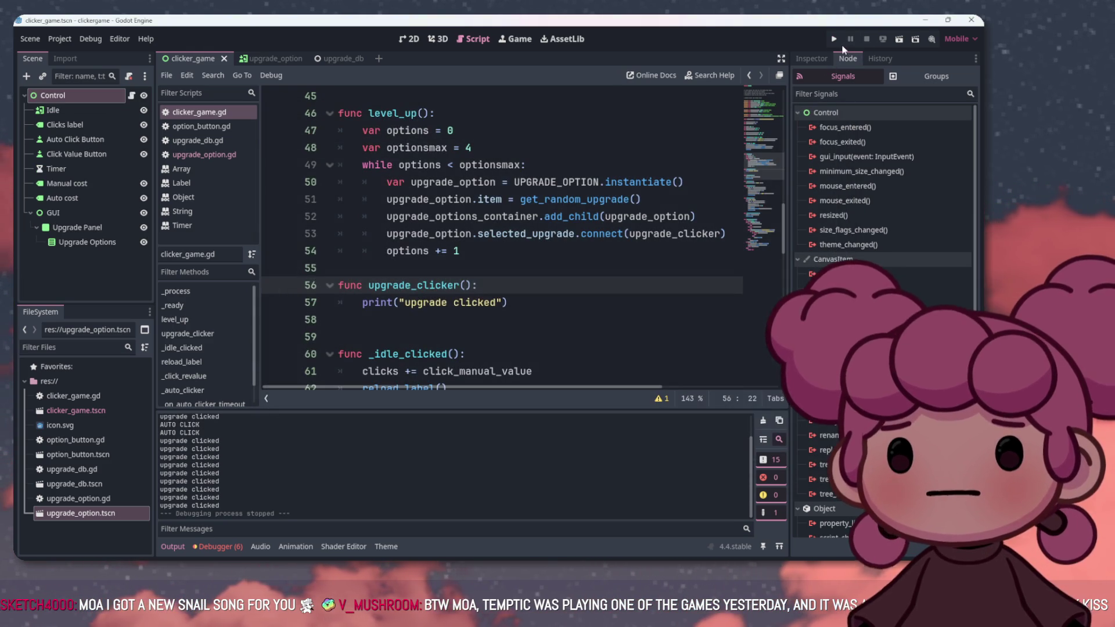
Save, relaunch and click upgrade options to confirm repeated "upgrade clicked" lines in Output, then review the script
key(ctrl+s)
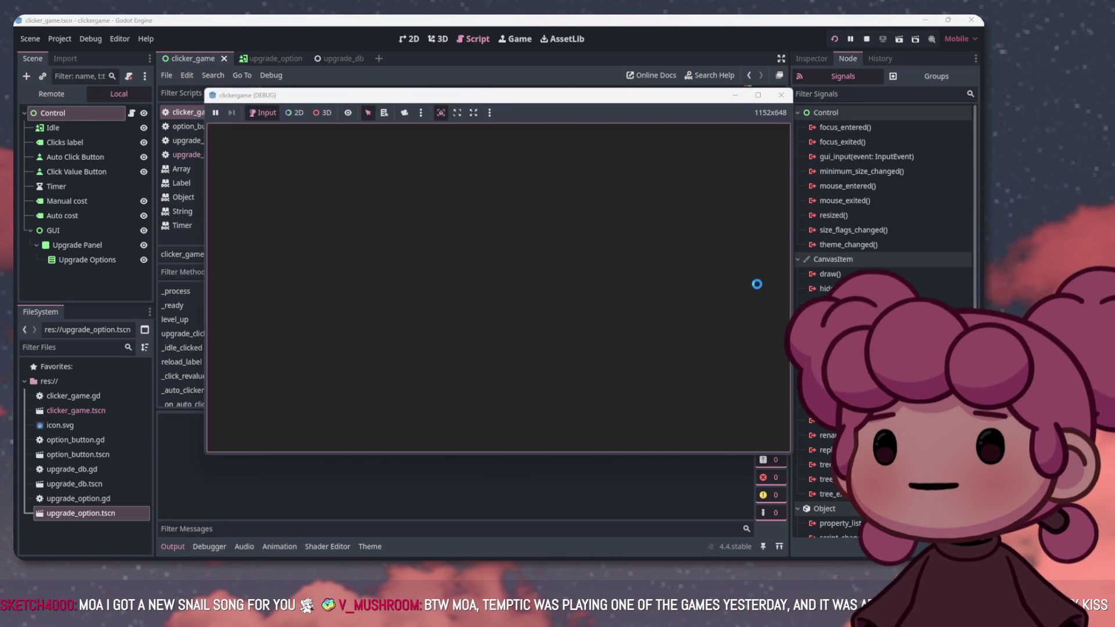
double_click(706, 318)
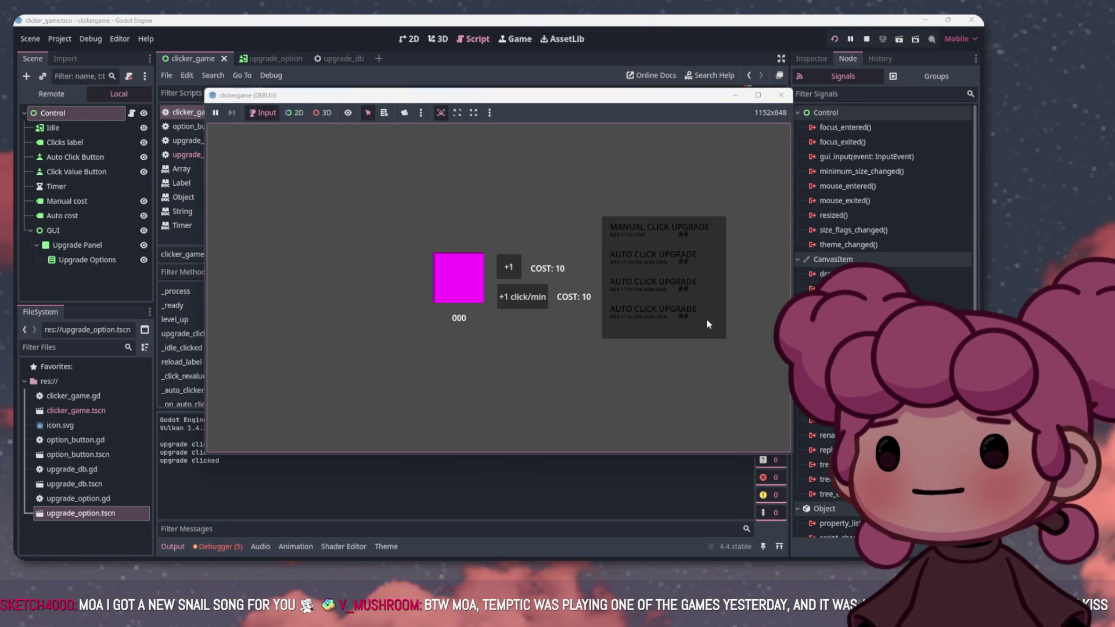
click(716, 242)
click(709, 285)
click(708, 284)
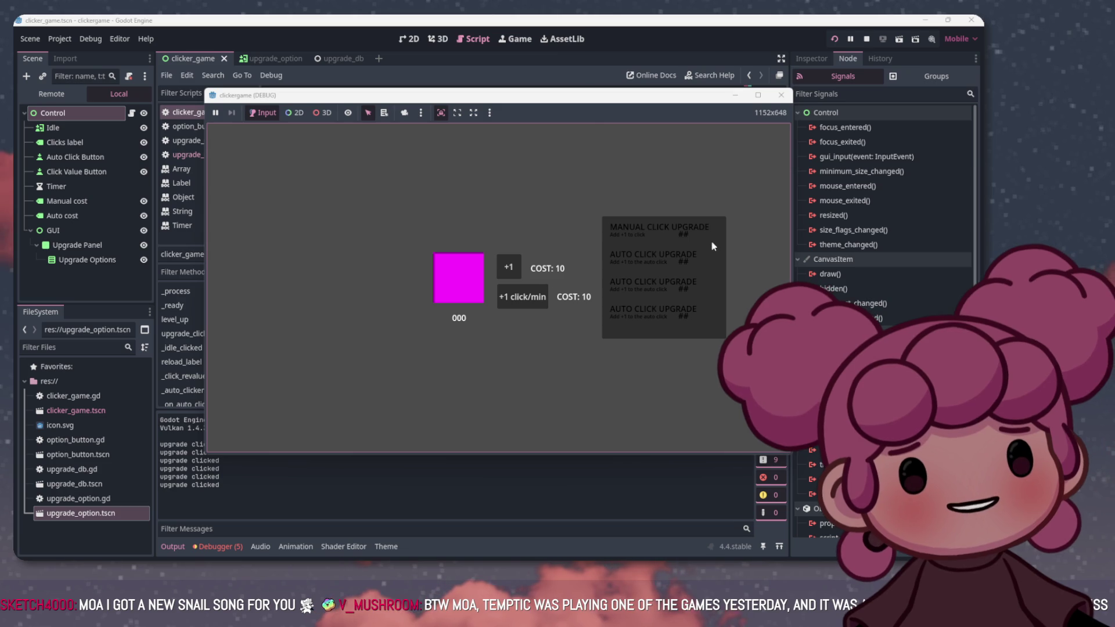
double_click(710, 240)
click(867, 39)
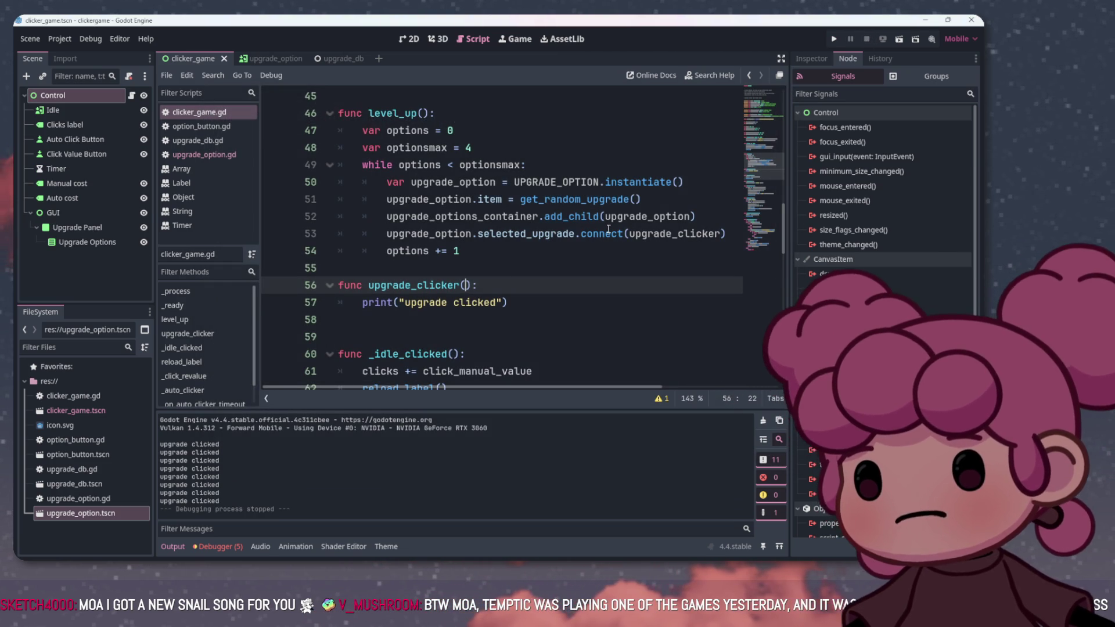
mouse_move(608, 229)
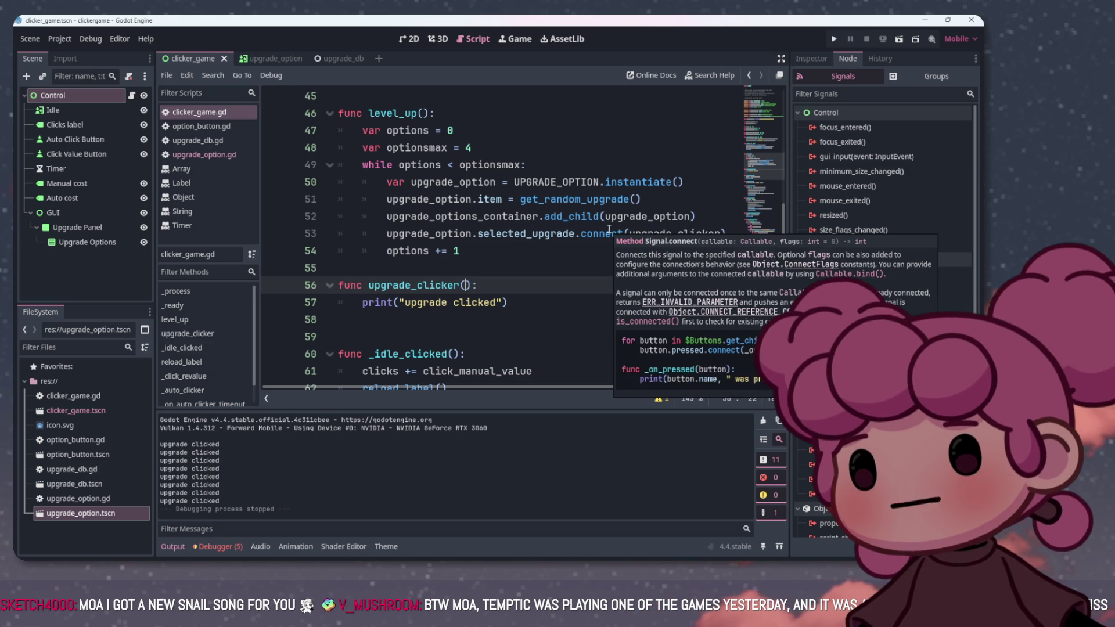
scroll(209, 349, down, 1)
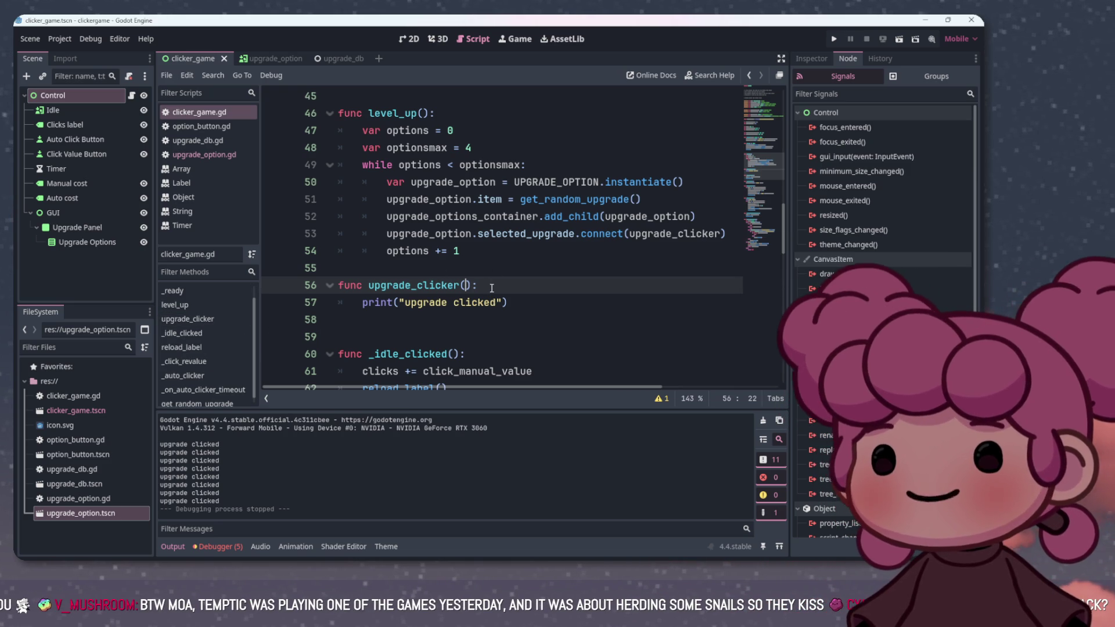
scroll(489, 287, down, 5)
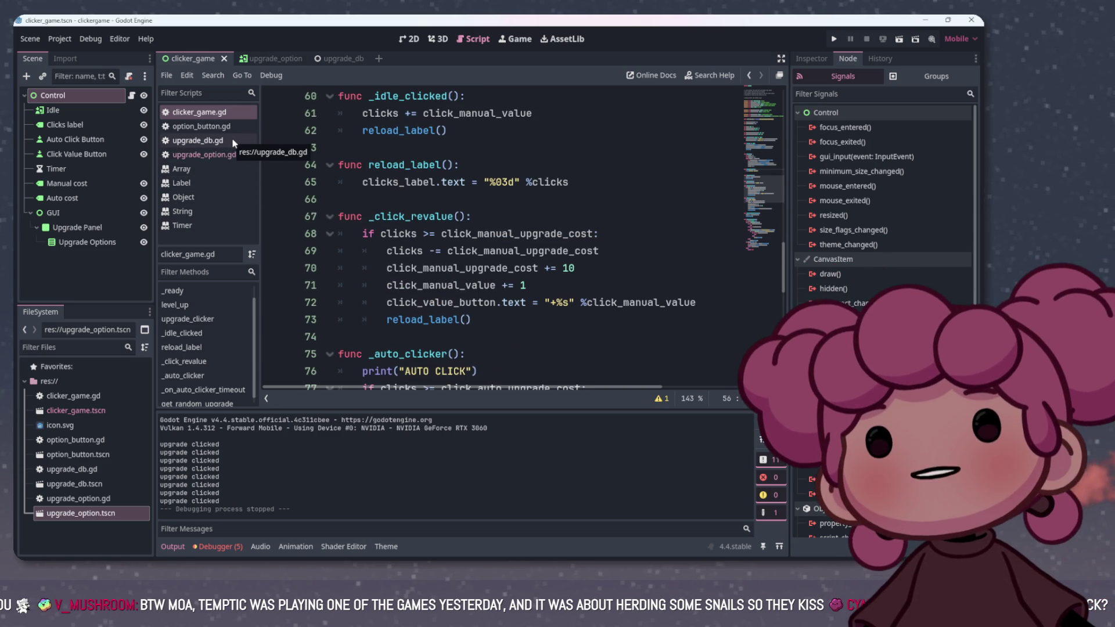
Inspect the selected_upgrade signal's upgrade parameter and autoclick_level1 default in upgrade_option.gd, then open upgrade_db.gd
click(230, 155)
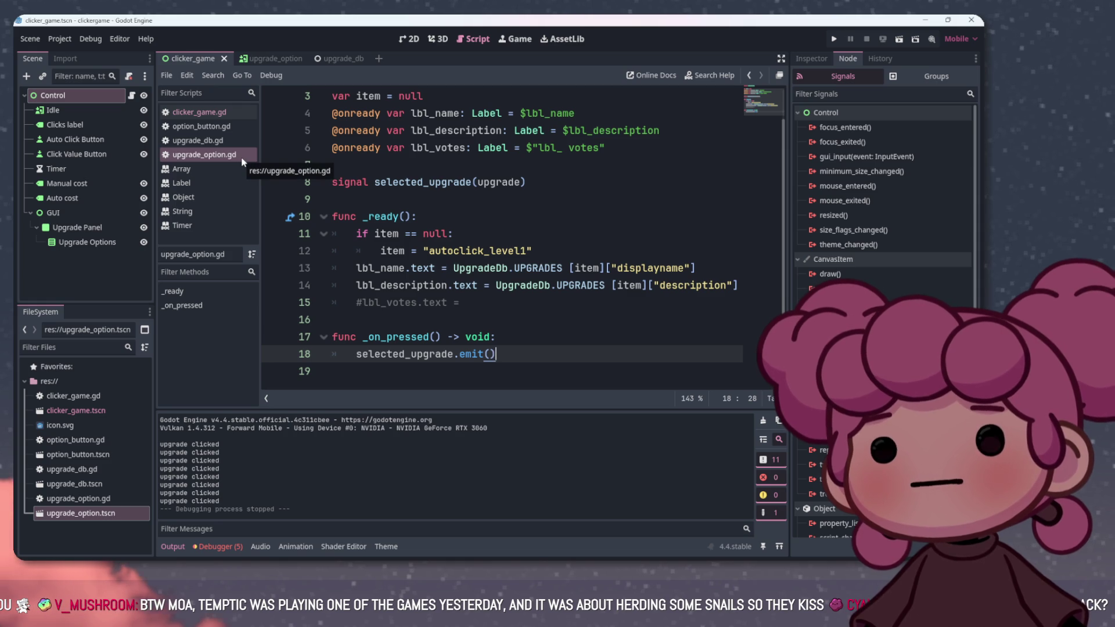
scroll(441, 191, up, 1)
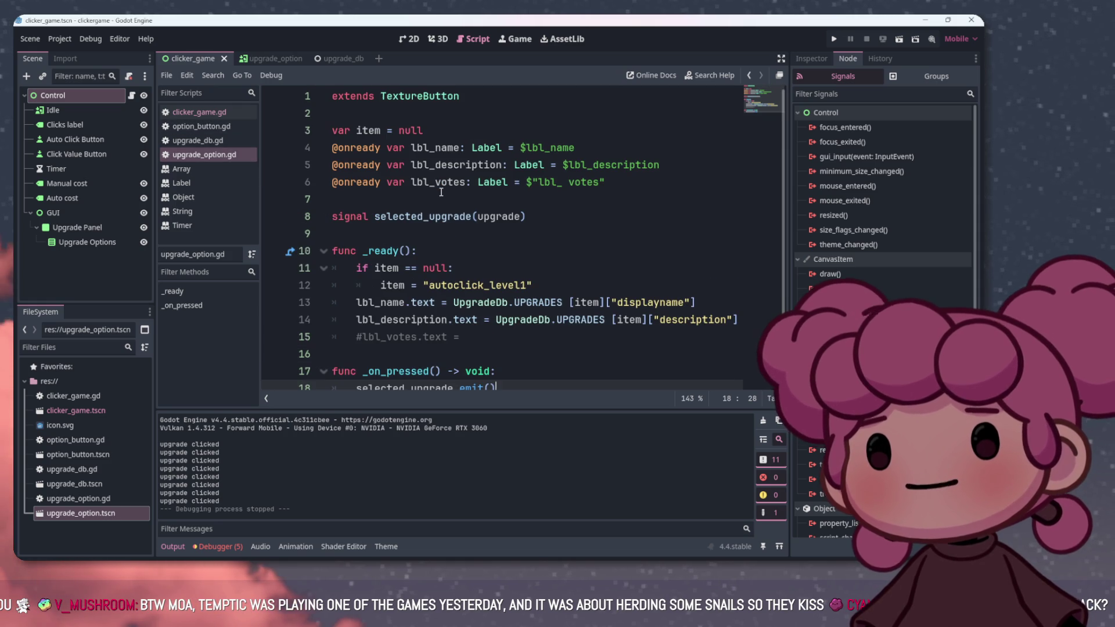
scroll(442, 194, down, 1)
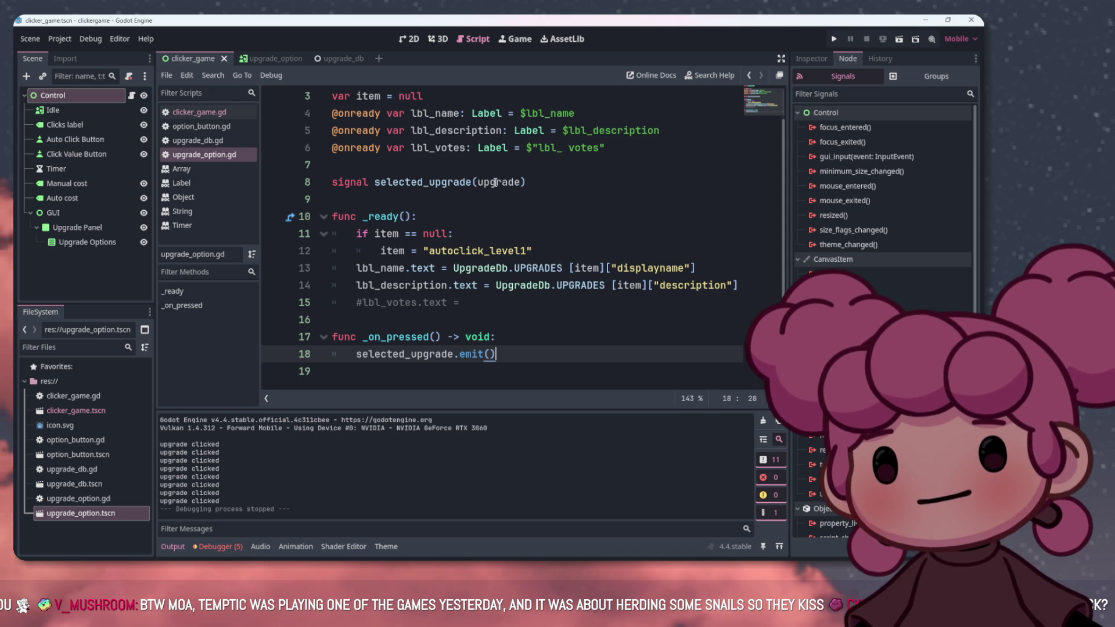
drag(478, 182, 516, 182)
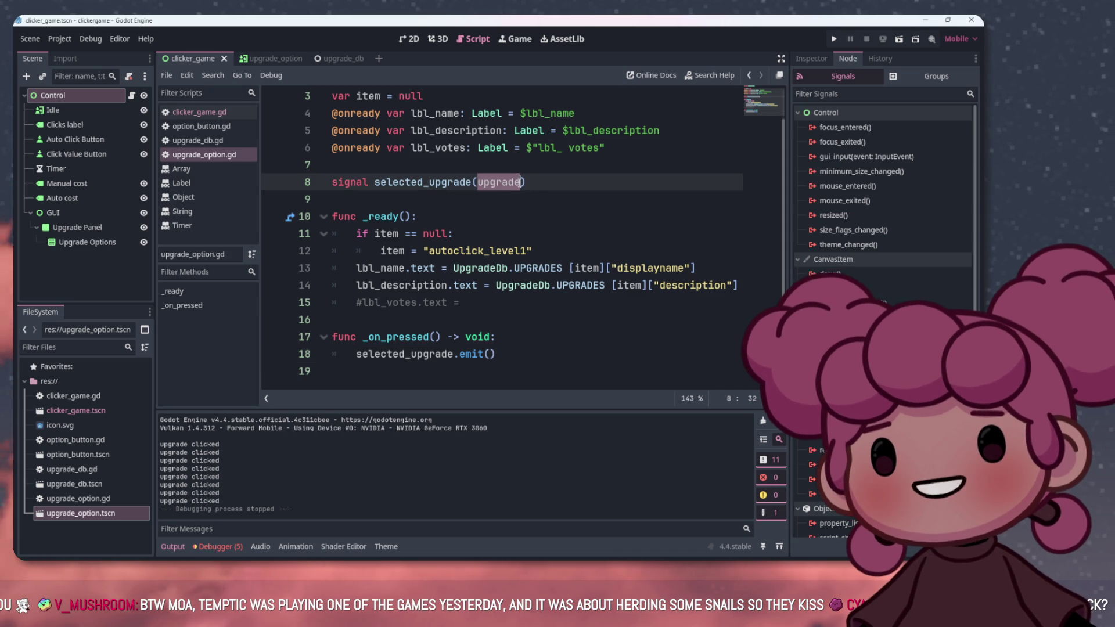
double_click(487, 182)
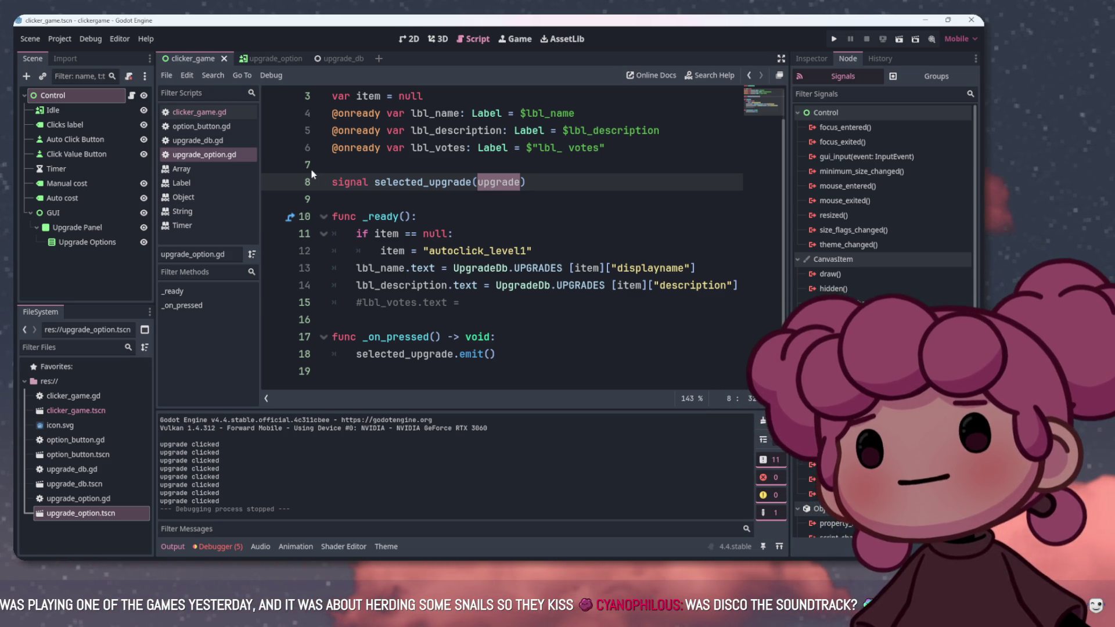
click(433, 250)
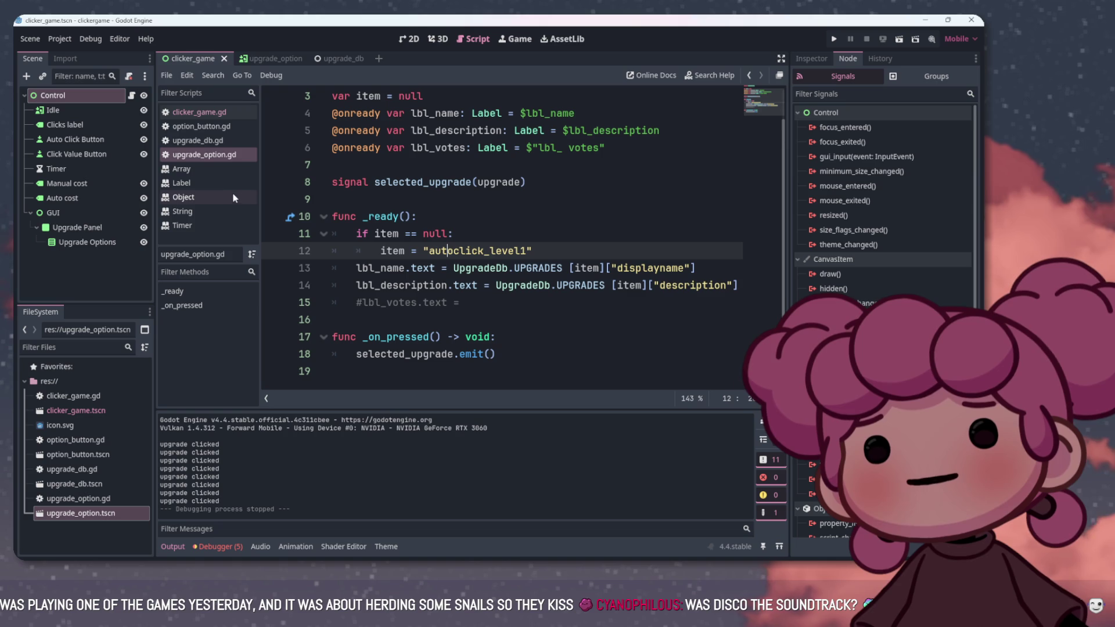
click(218, 141)
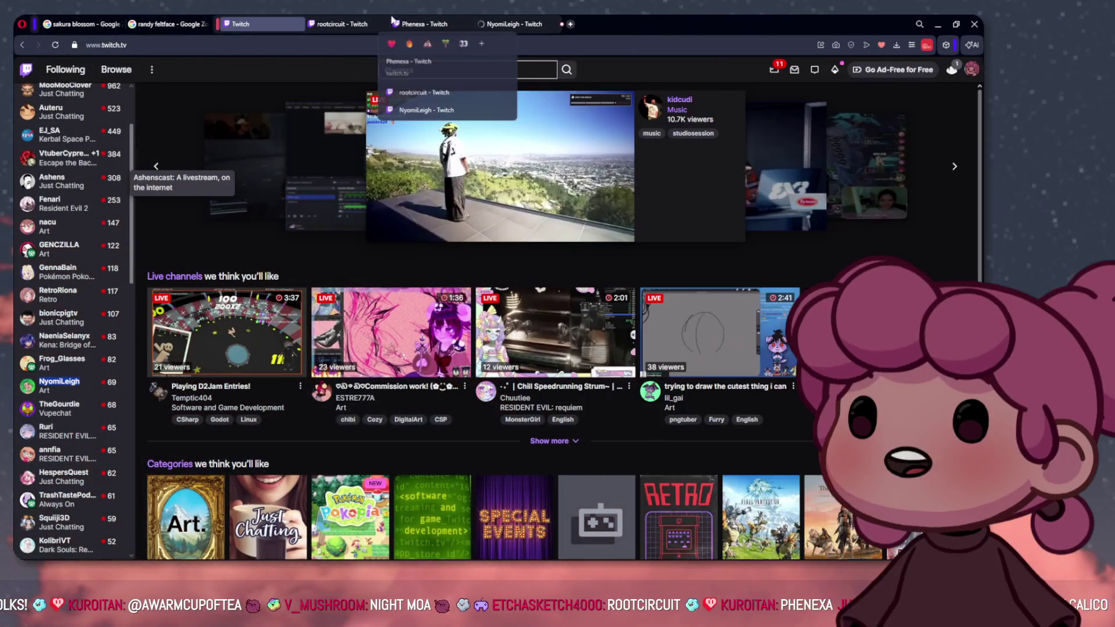
Switch to the rootcircuit sketchbook stream, pause it and scroll its page
click(342, 24)
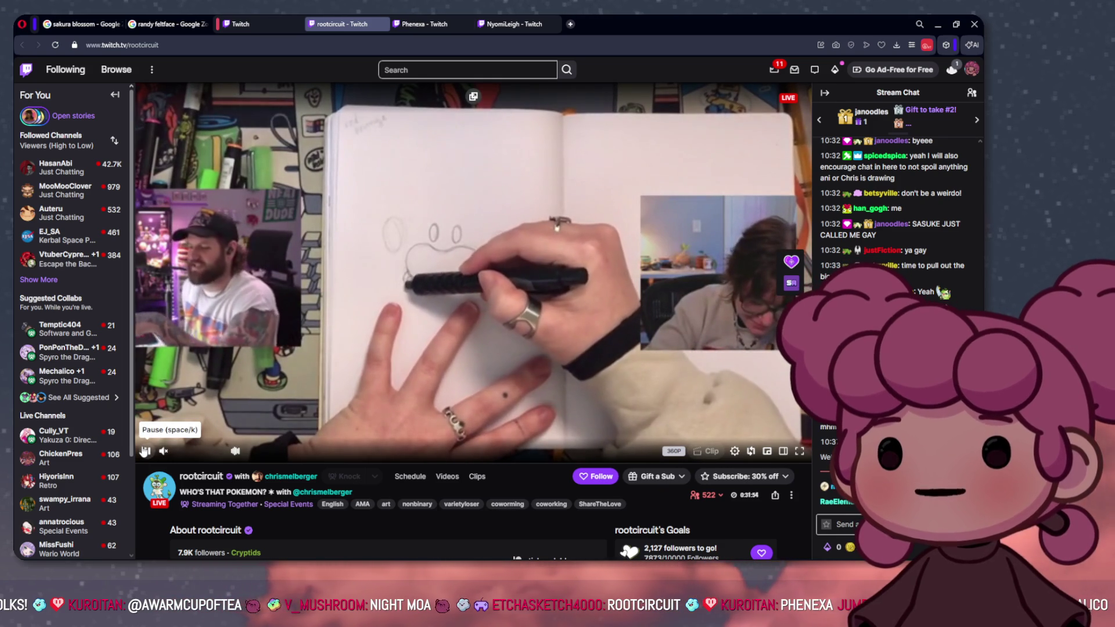
click(145, 451)
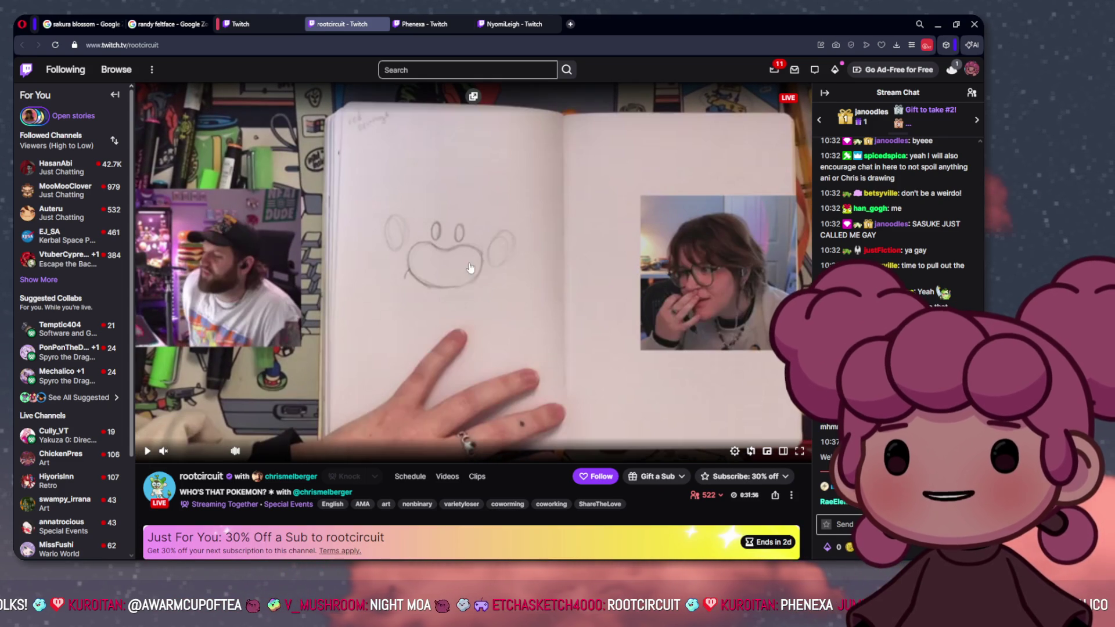
scroll(452, 273, down, 1)
scroll(442, 274, up, 1)
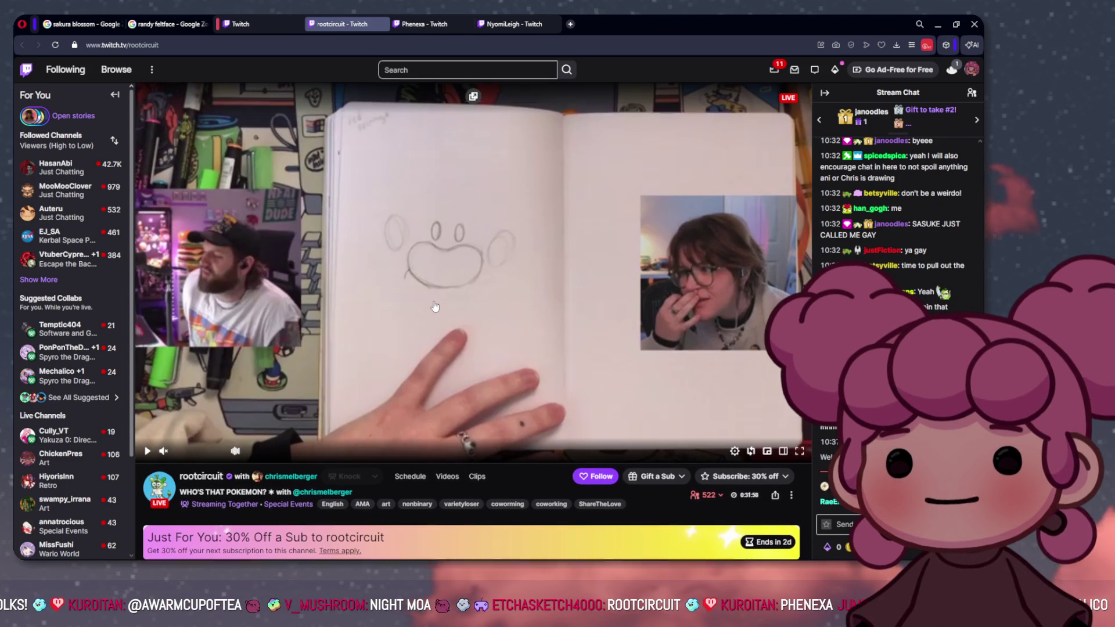
scroll(433, 274, down, 1)
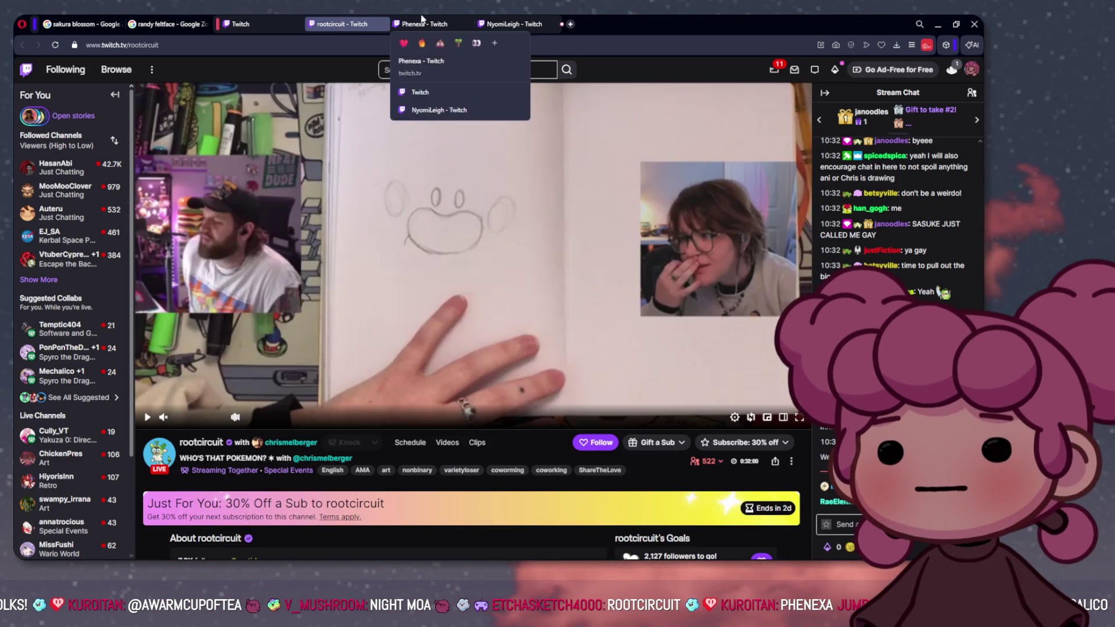
Move through the Blossom game stream tab to the VTuber art stream tab
click(424, 24)
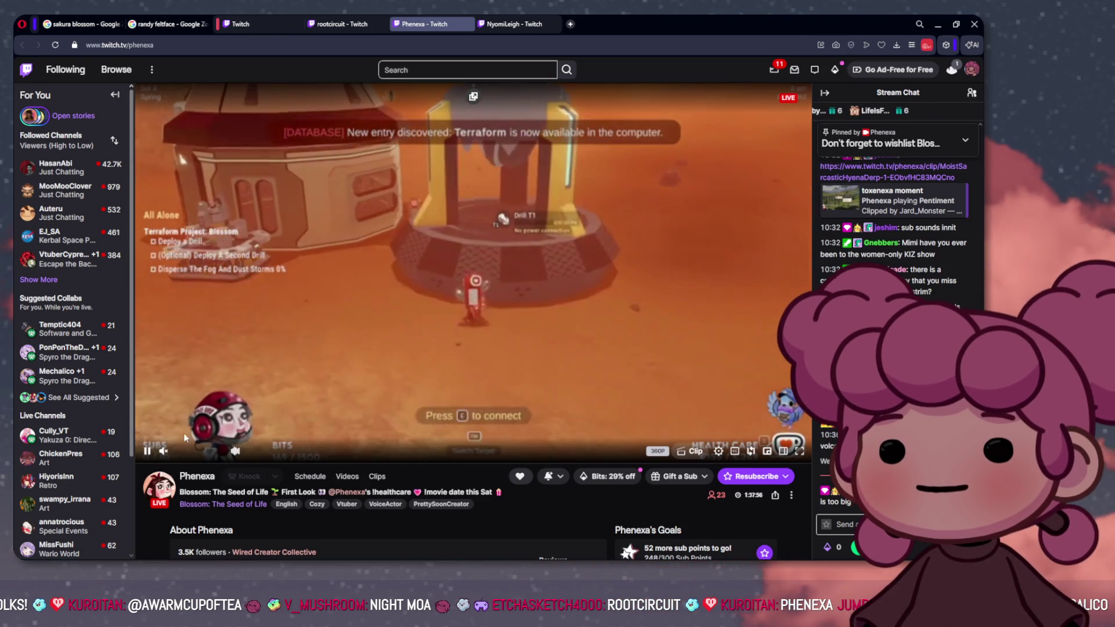
click(148, 456)
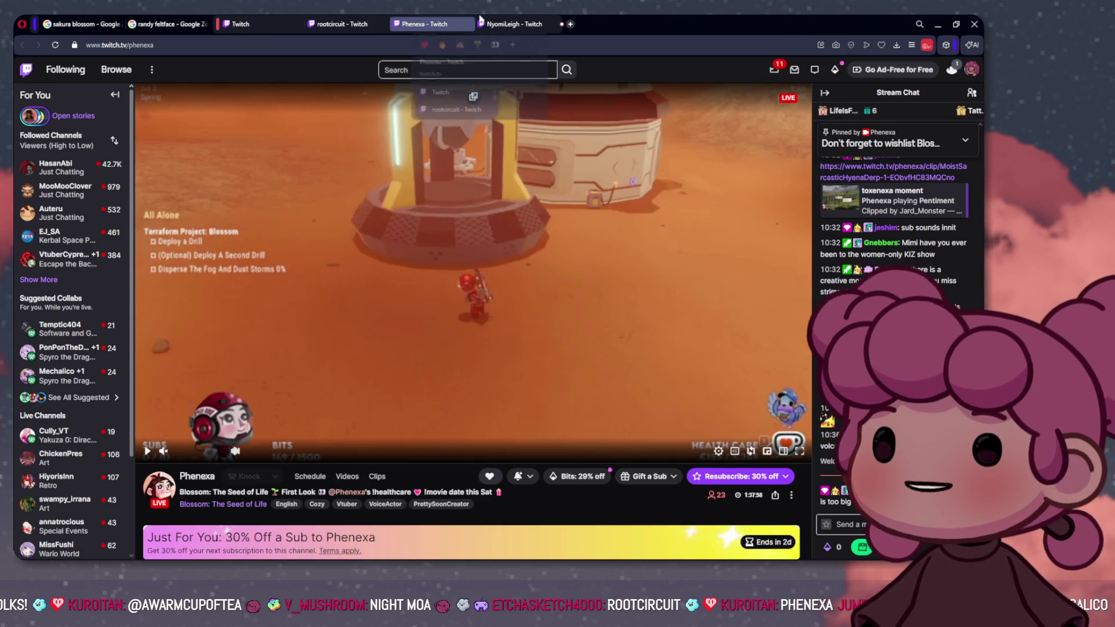
click(506, 24)
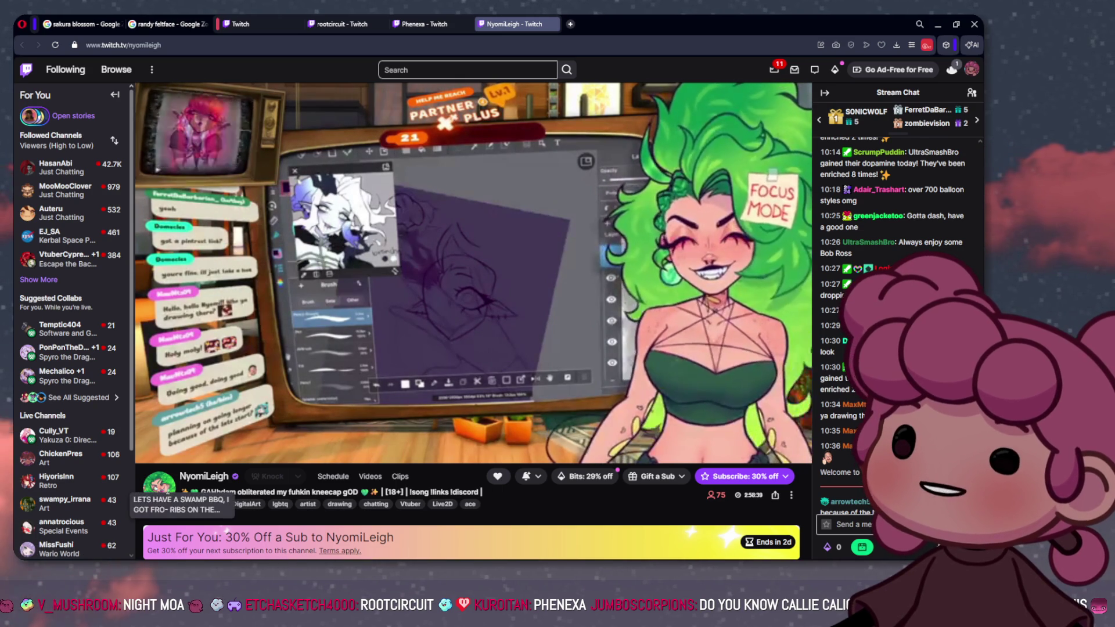
mouse_move(639, 555)
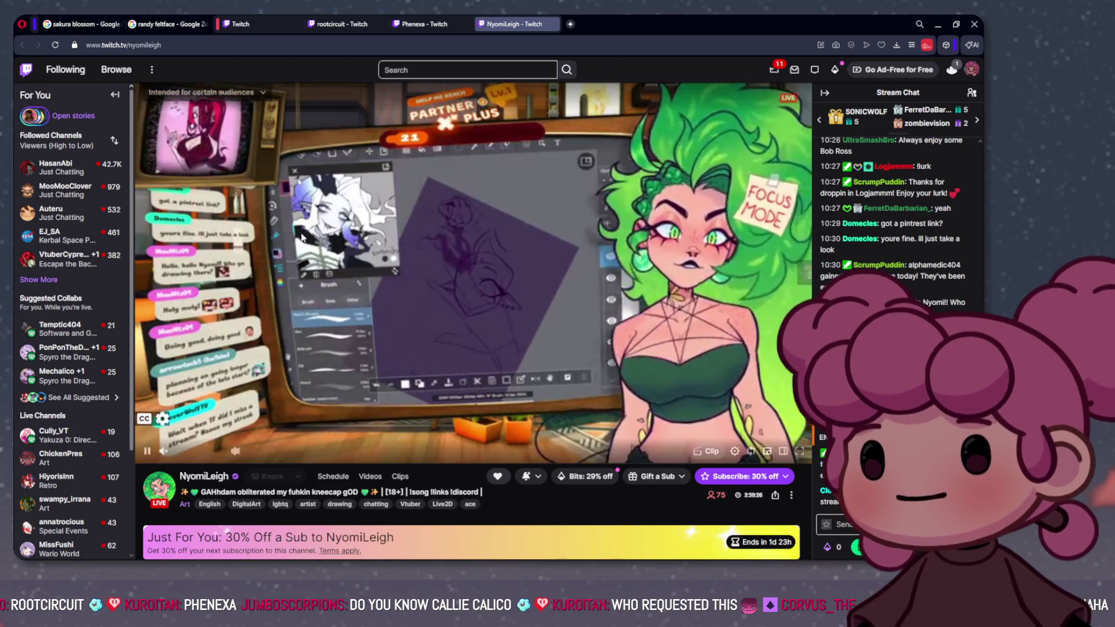
Check each tab's channel name in the address bar, ending on the sketchbook Pokémon stream unchanged
double_click(136, 46)
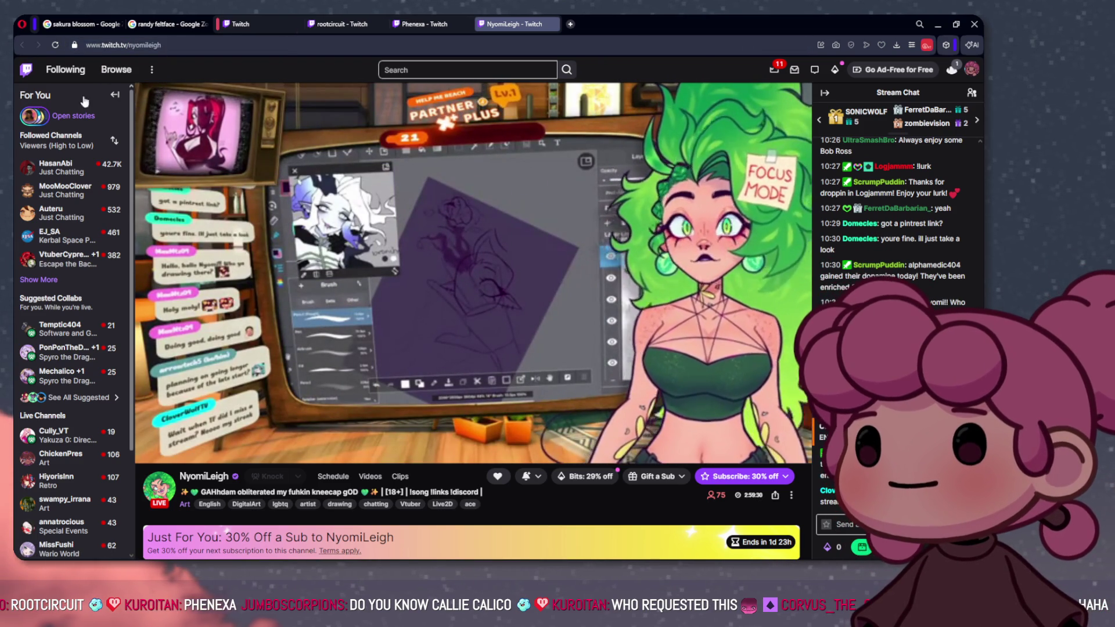
click(426, 23)
double_click(220, 44)
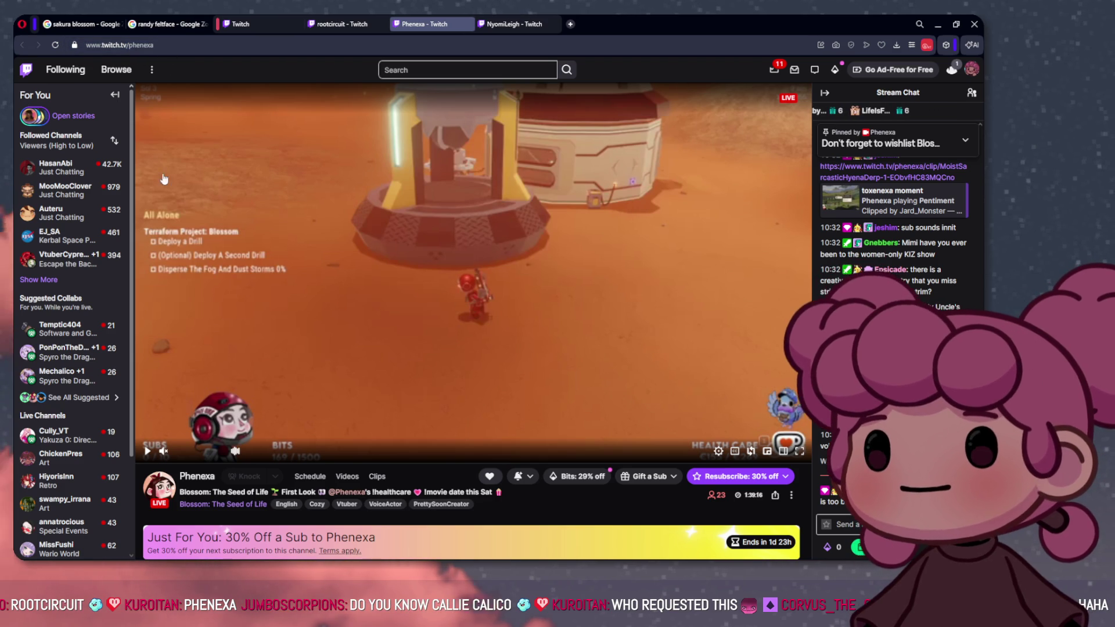
click(348, 24)
double_click(142, 45)
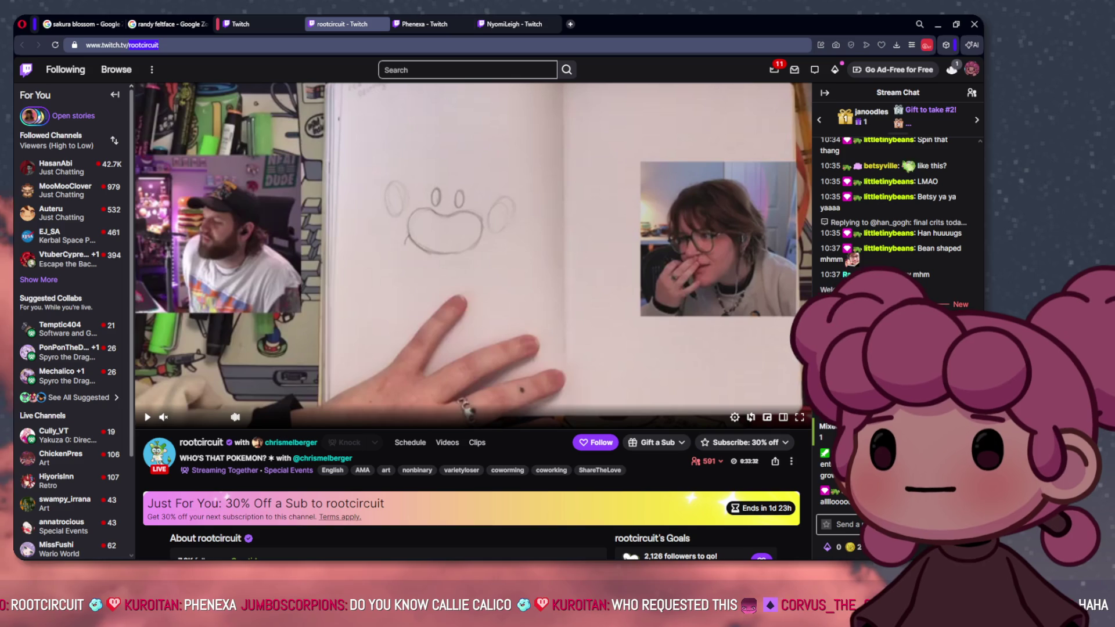
key(Escape)
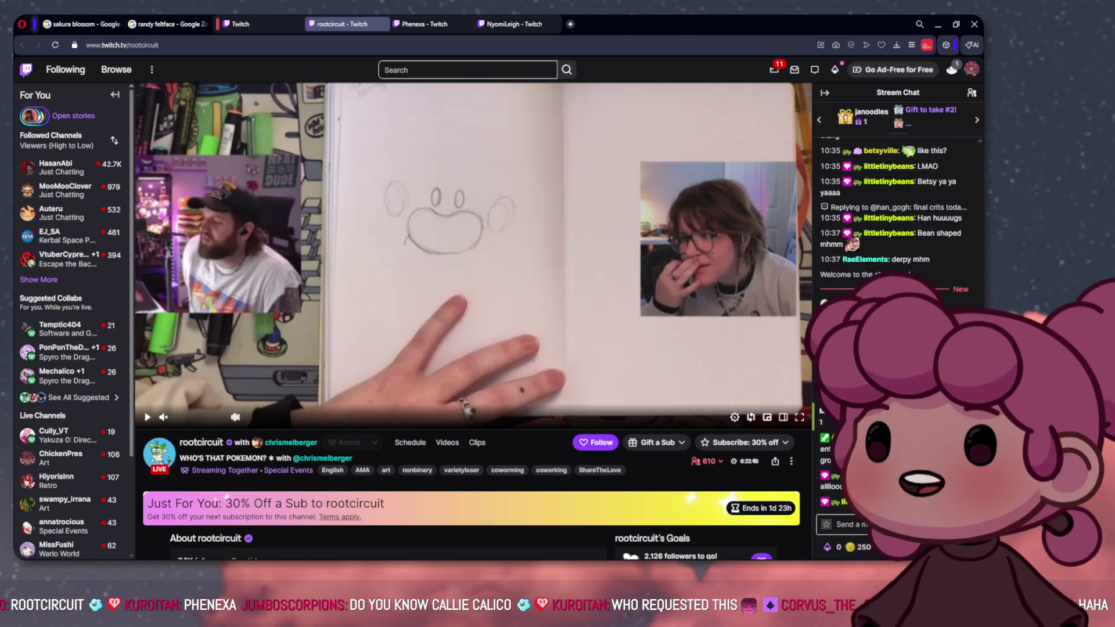
mouse_move(540, 559)
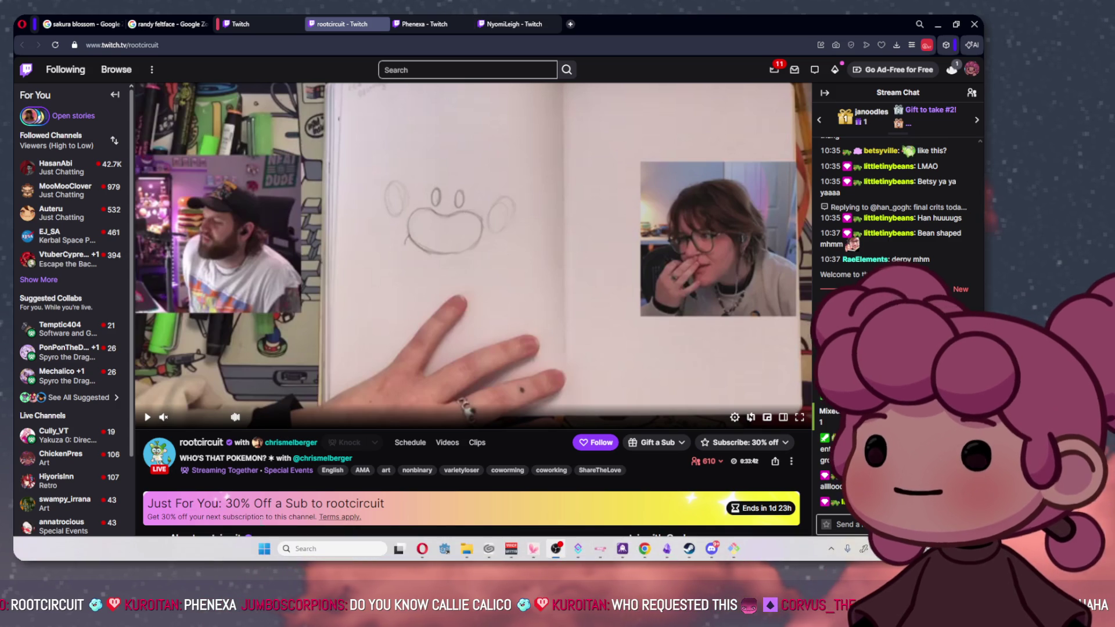
mouse_move(640, 554)
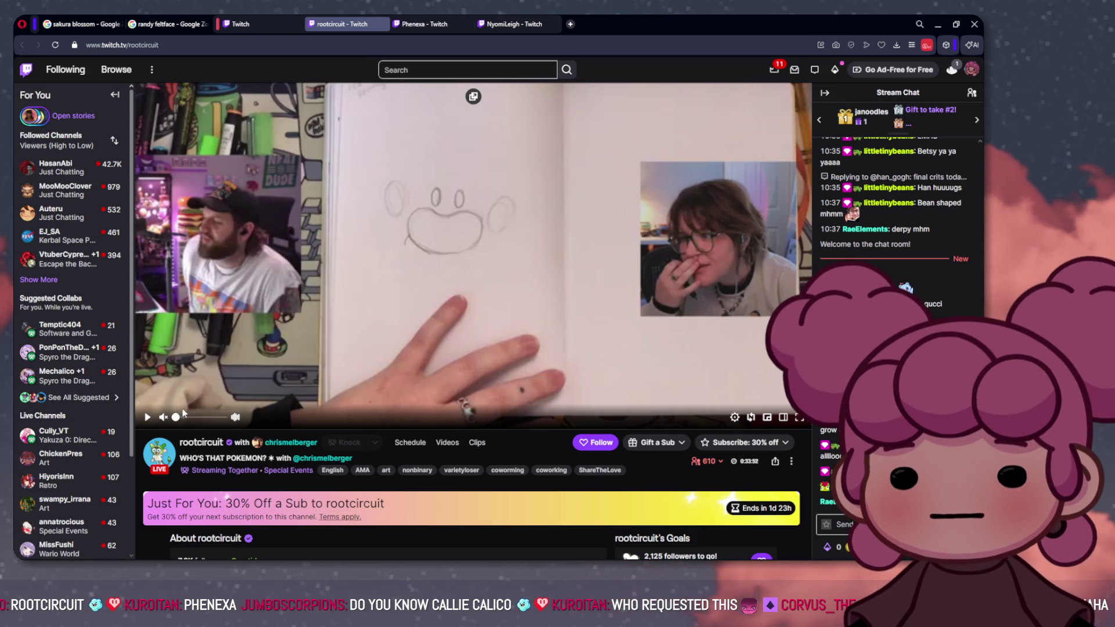
mouse_move(293, 444)
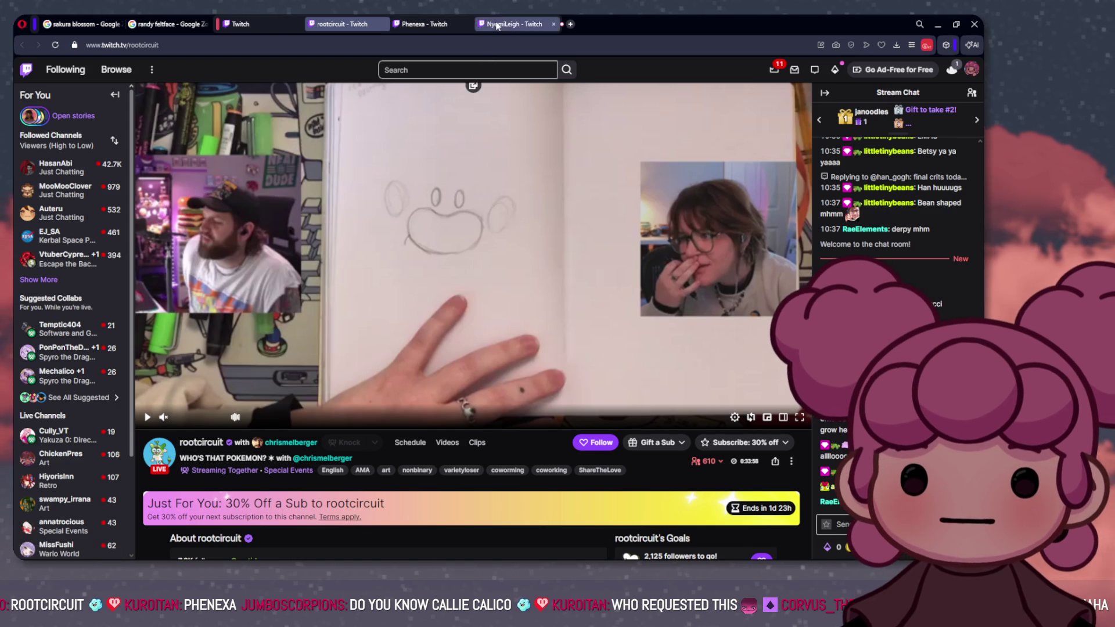
Resume the Blossom game stream, then switch to the VTuber art stream with Ctrl+Tab and pause it
click(407, 22)
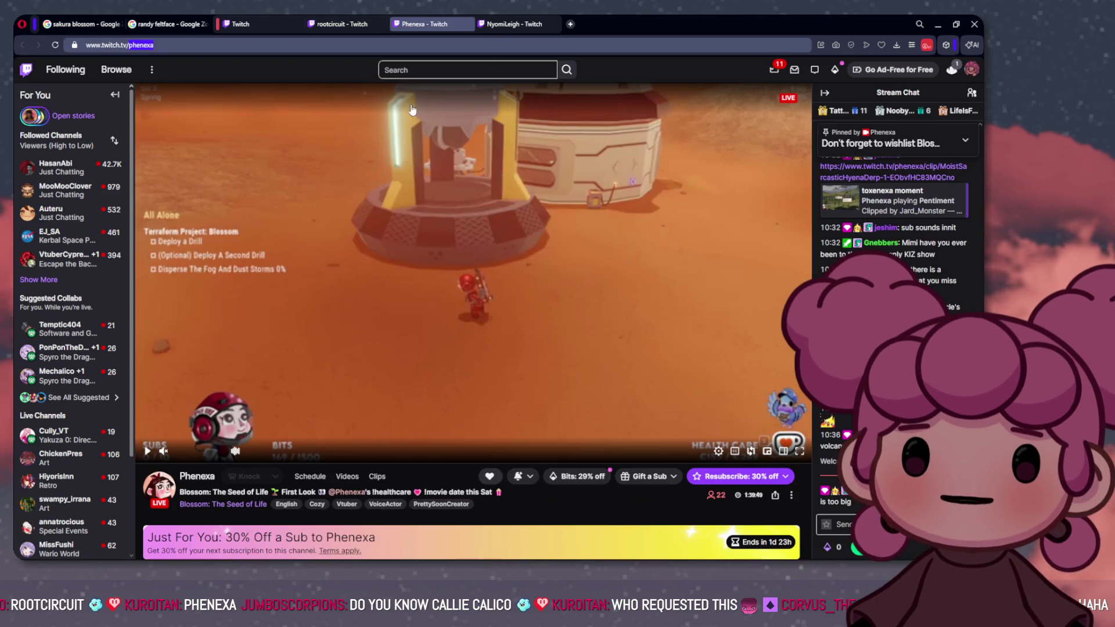
click(480, 278)
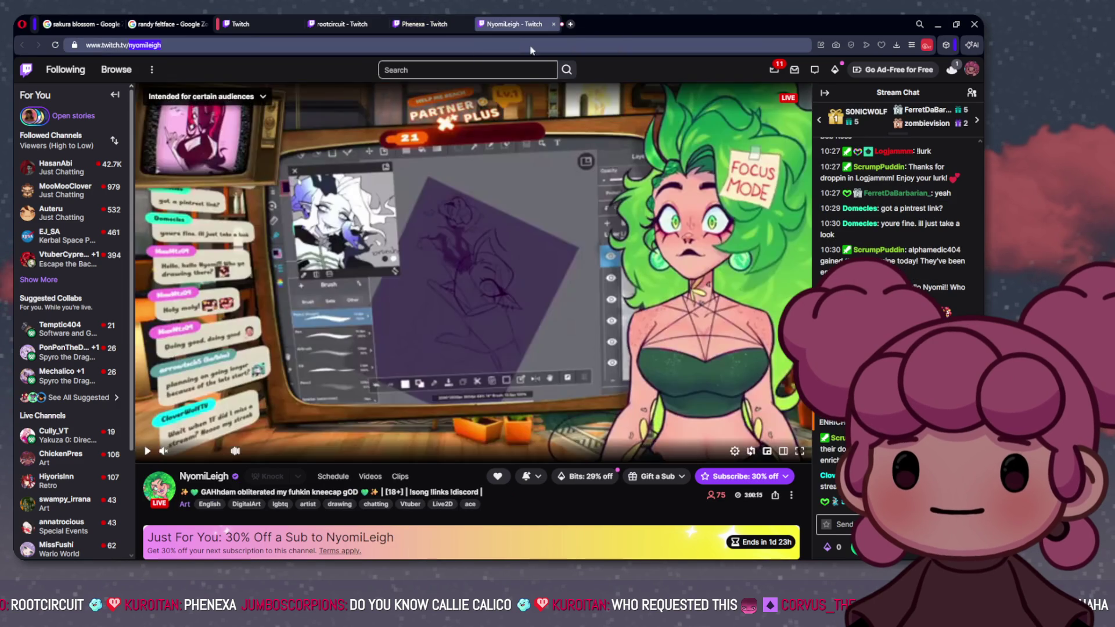
key(ctrl+Tab)
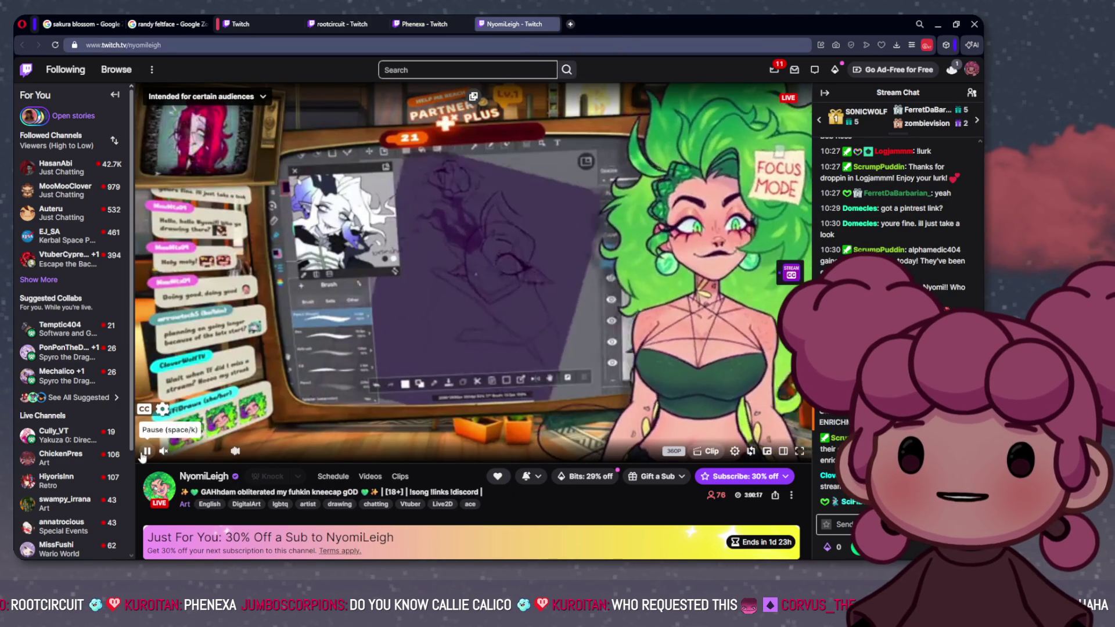
click(146, 451)
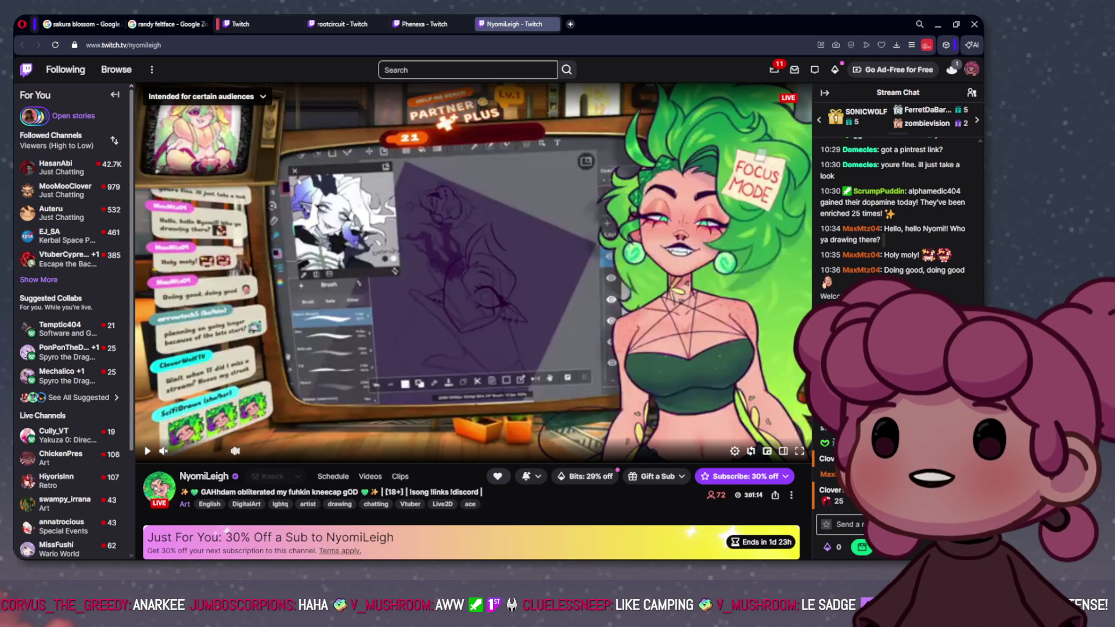
Flip repeatedly between the rootcircuit sketchbook tab and the Phenexa Blossom tab, ending on Blossom
click(421, 23)
click(343, 24)
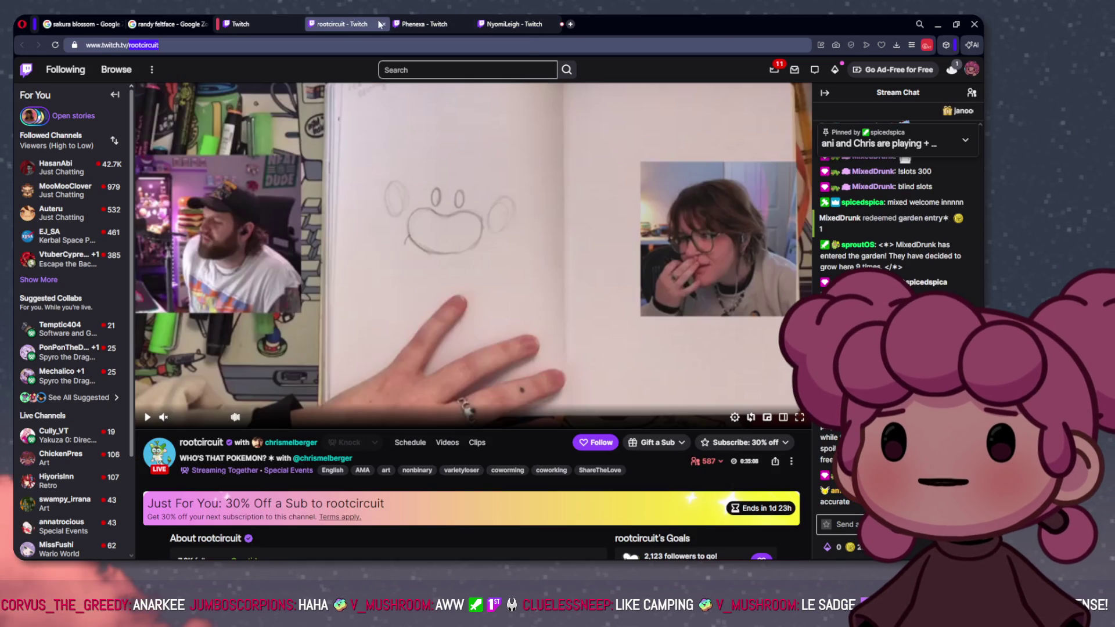
click(423, 22)
click(343, 24)
click(423, 23)
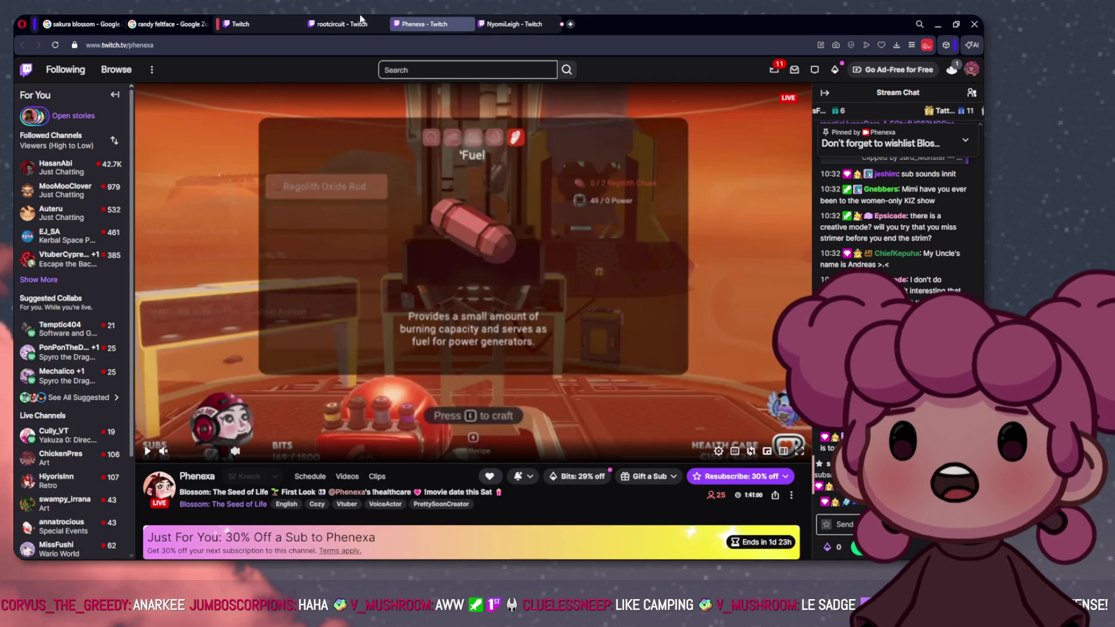
click(351, 20)
click(350, 22)
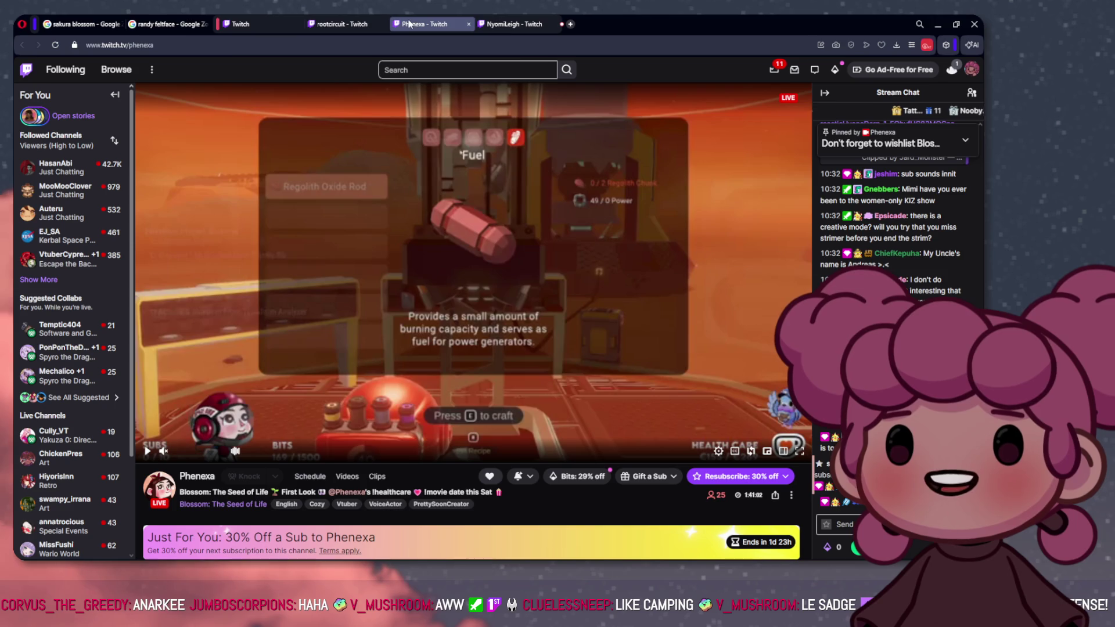
click(346, 21)
click(423, 23)
click(348, 24)
click(423, 23)
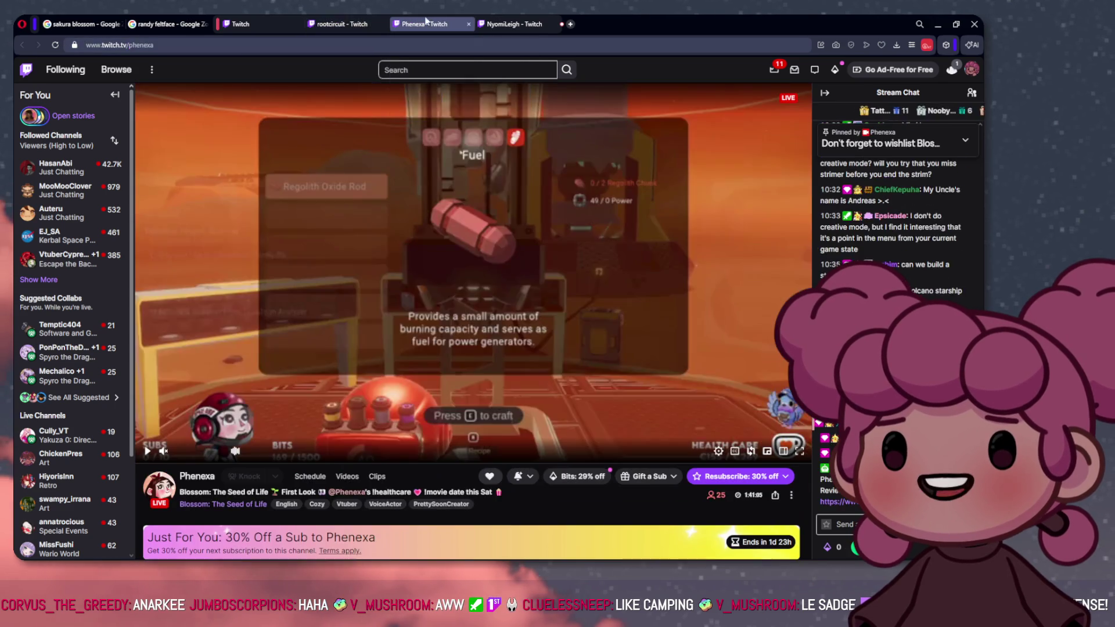
click(355, 22)
click(423, 24)
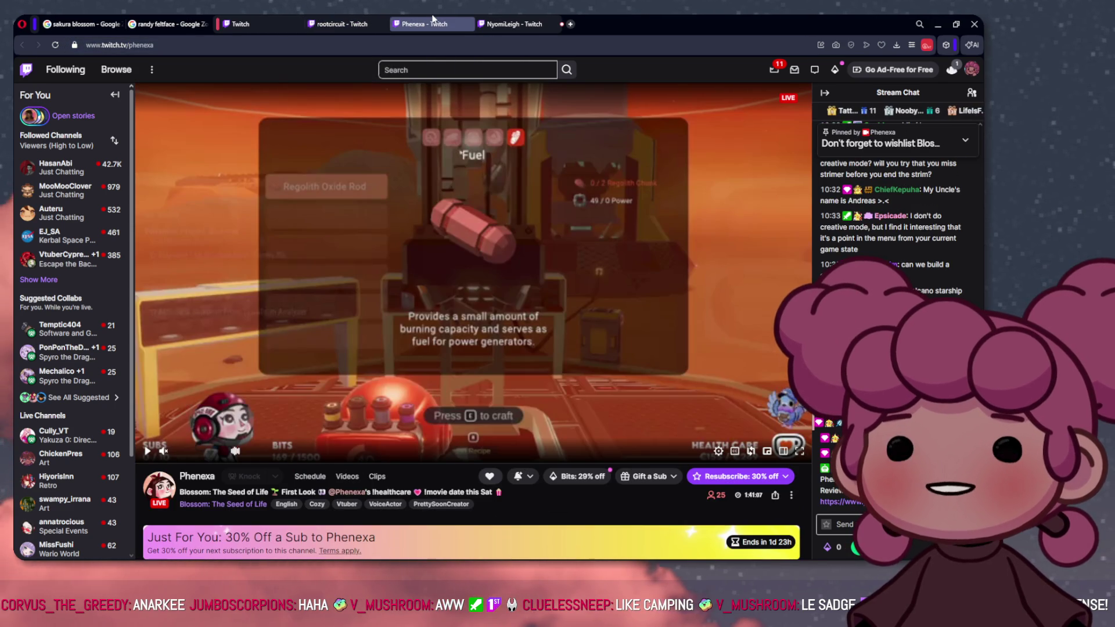
click(358, 22)
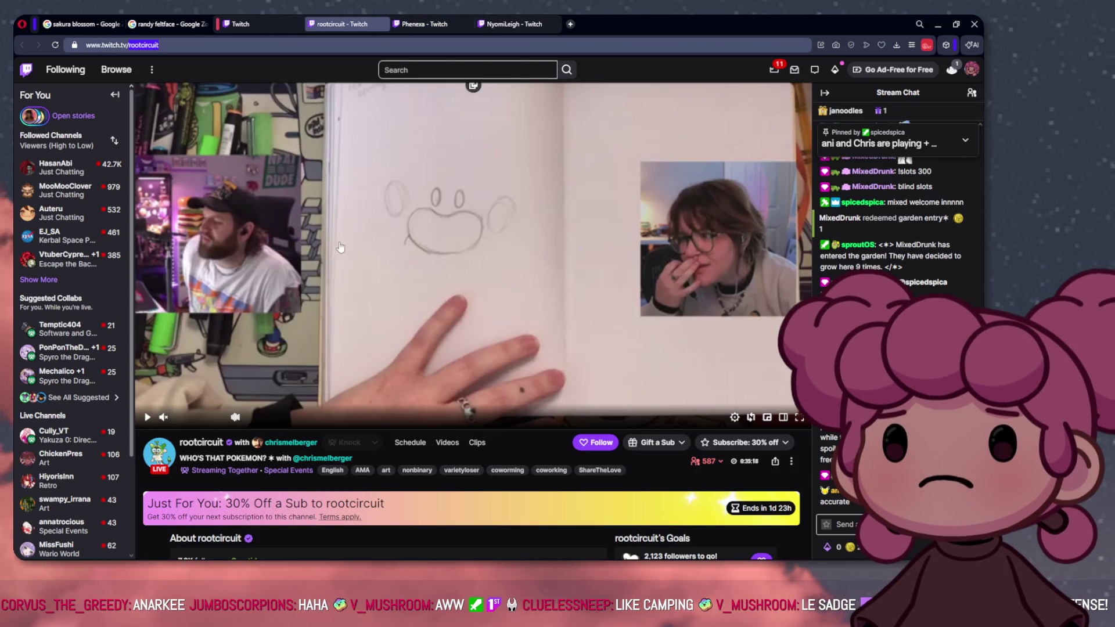
click(432, 22)
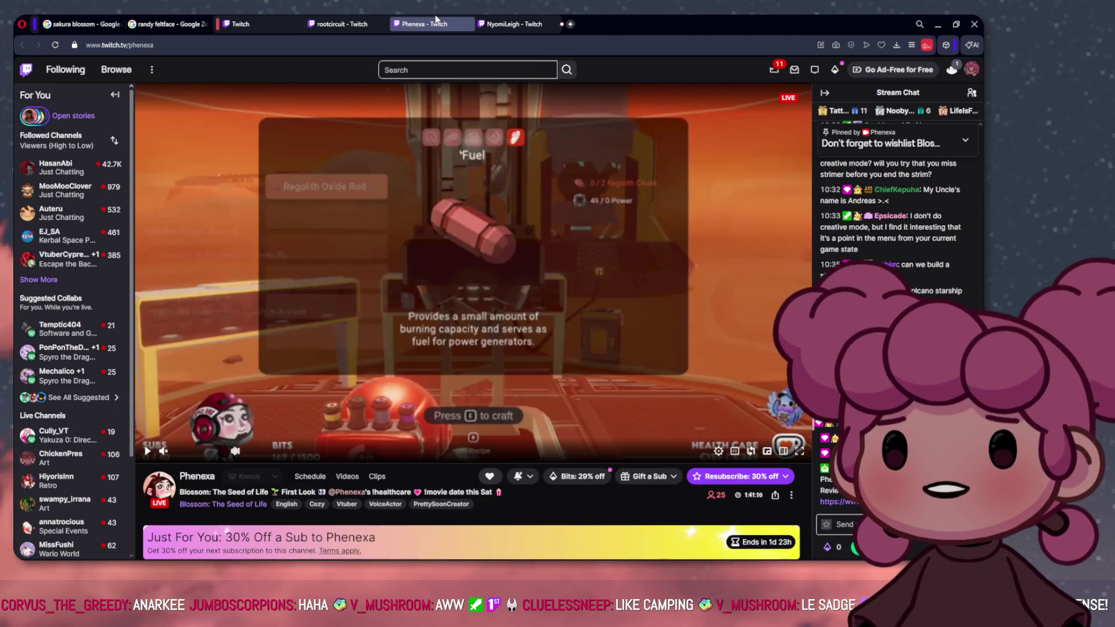
click(366, 23)
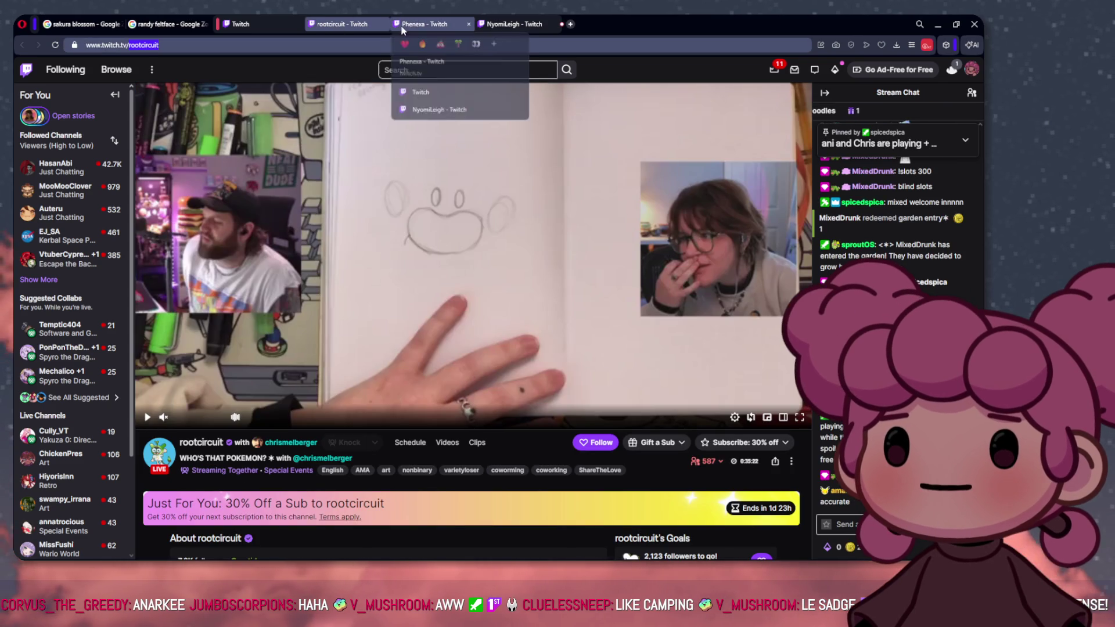
click(419, 26)
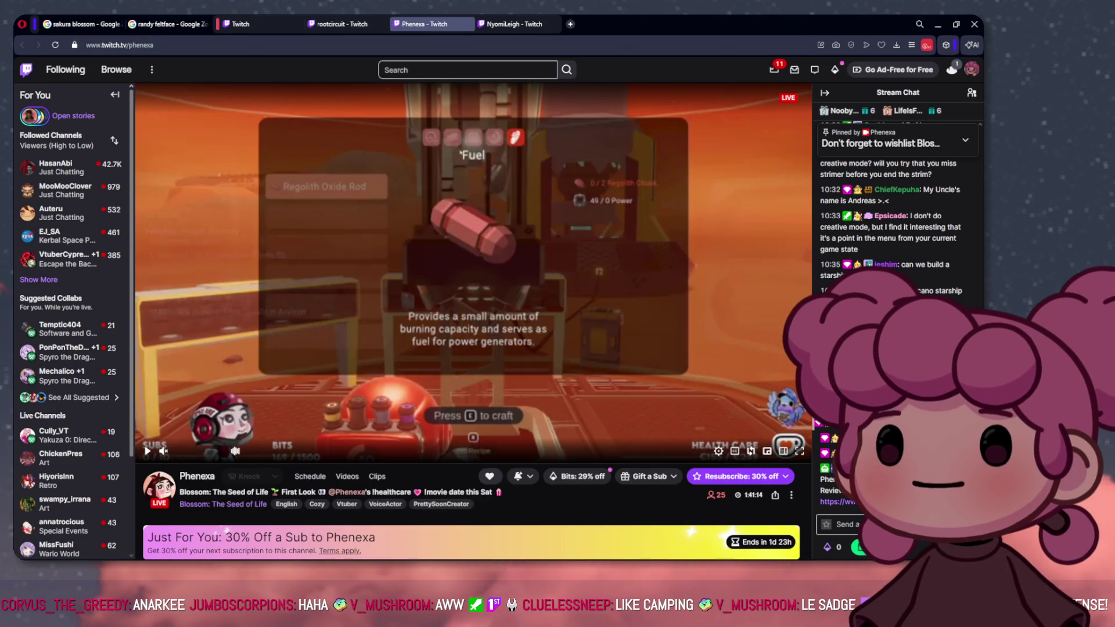